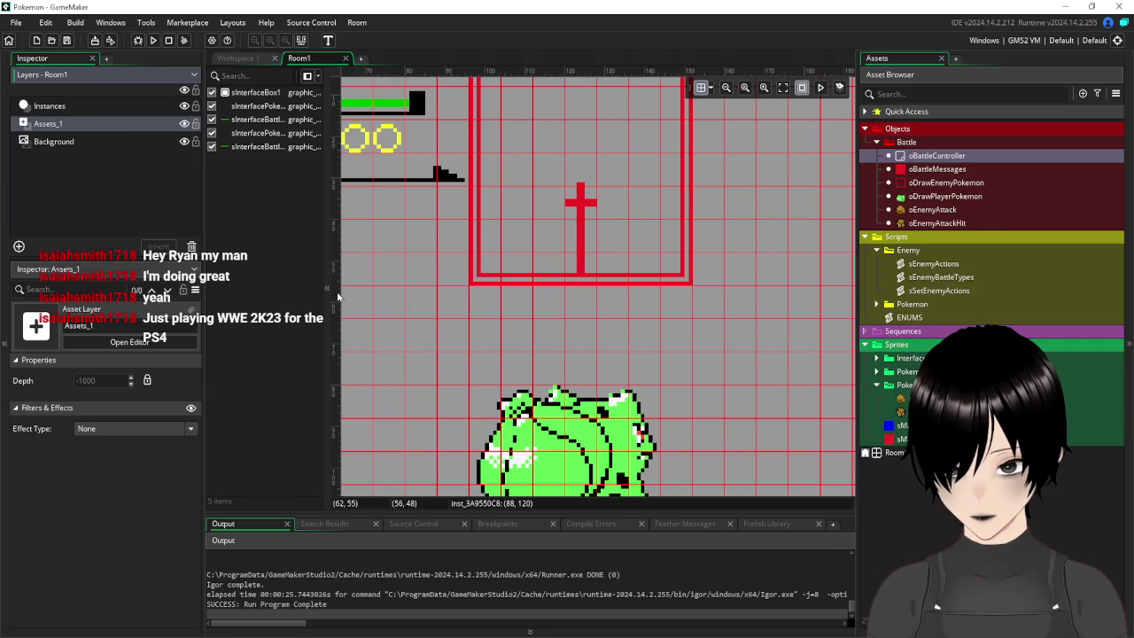
Unlock the Depth fields of the Instances and Assets_1 layers in Room1
{"action": "scroll", "coordinate": [666, 273], "scroll_direction": "down", "scroll_amount": 3}
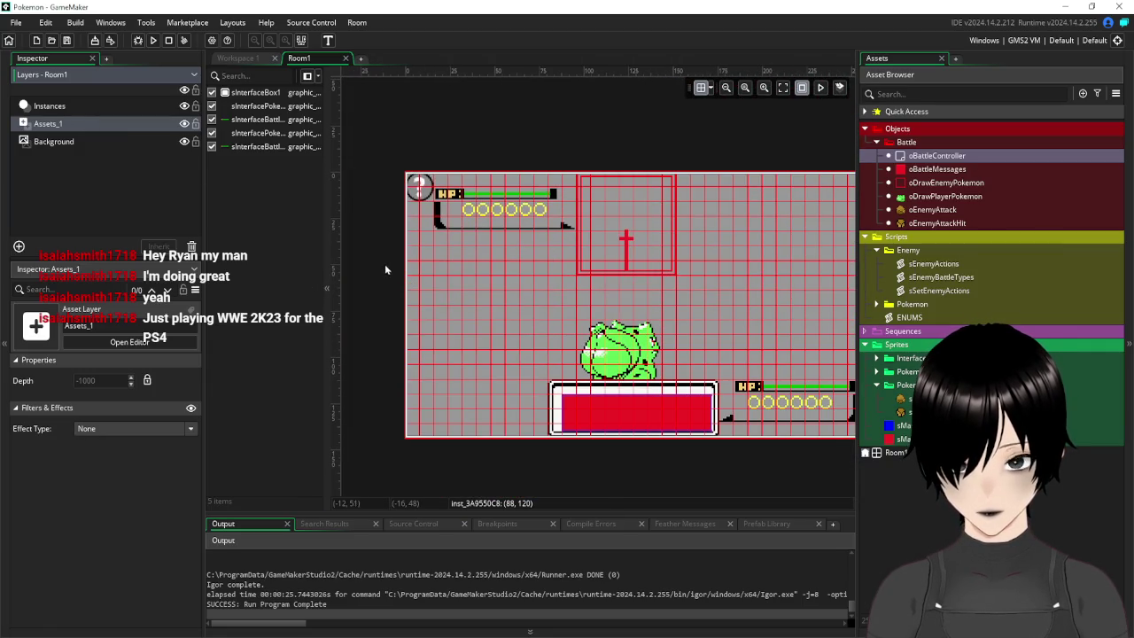
{"action": "left_click", "coordinate": [86, 106]}
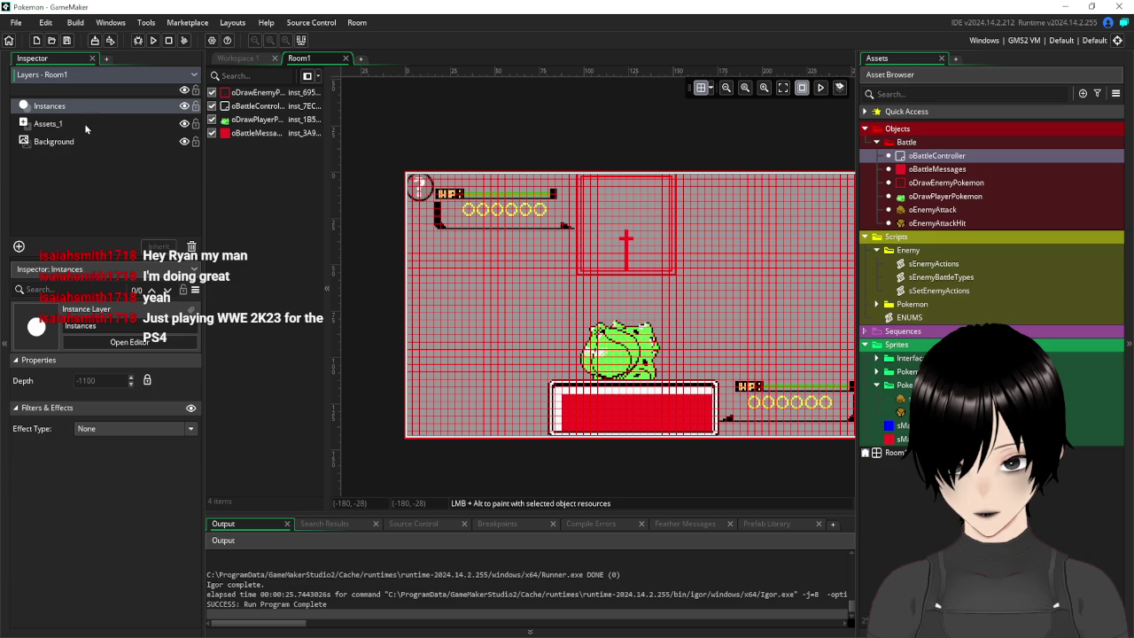
{"action": "left_click", "coordinate": [147, 380]}
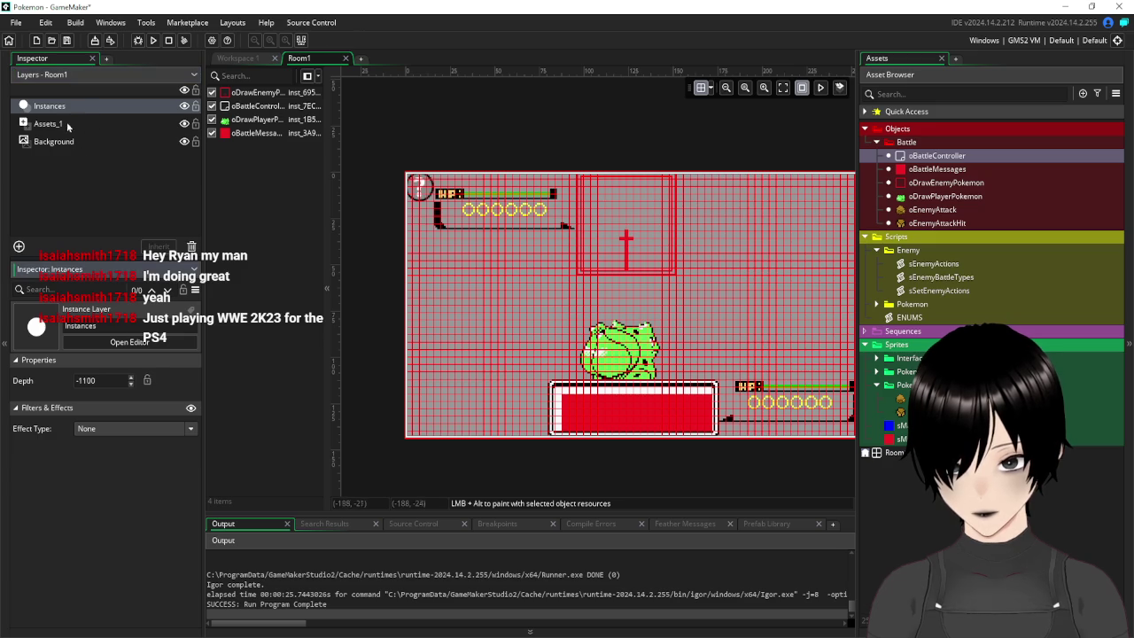
{"action": "left_click", "coordinate": [68, 124]}
{"action": "left_click", "coordinate": [148, 384]}
{"action": "left_click", "coordinate": [70, 105]}
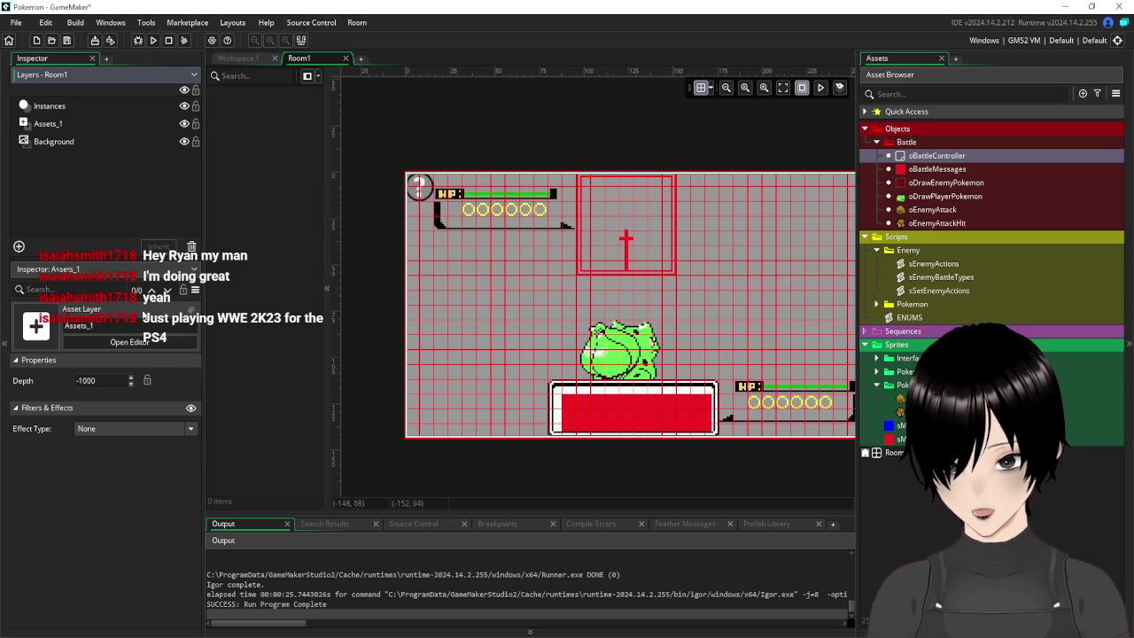
{"action": "left_click", "coordinate": [68, 106]}
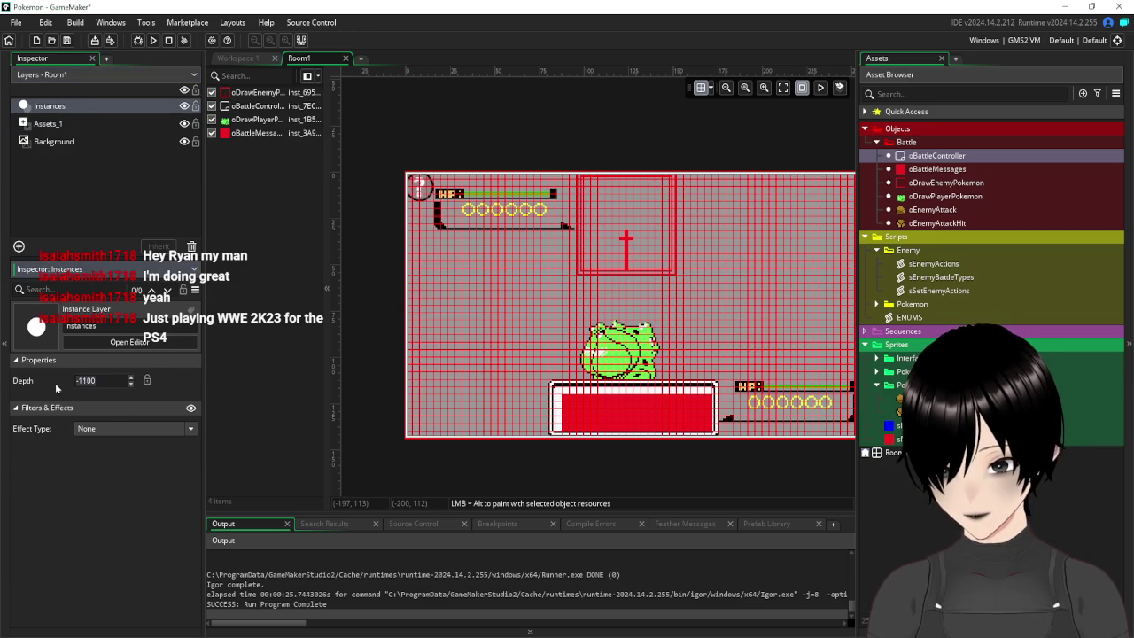
Set the Instances layer depth to 100, declining to redistribute the custom layer depths
{"action": "double_click", "coordinate": [85, 381]}
{"action": "type", "text": "100"}
{"action": "key", "text": "Return"}
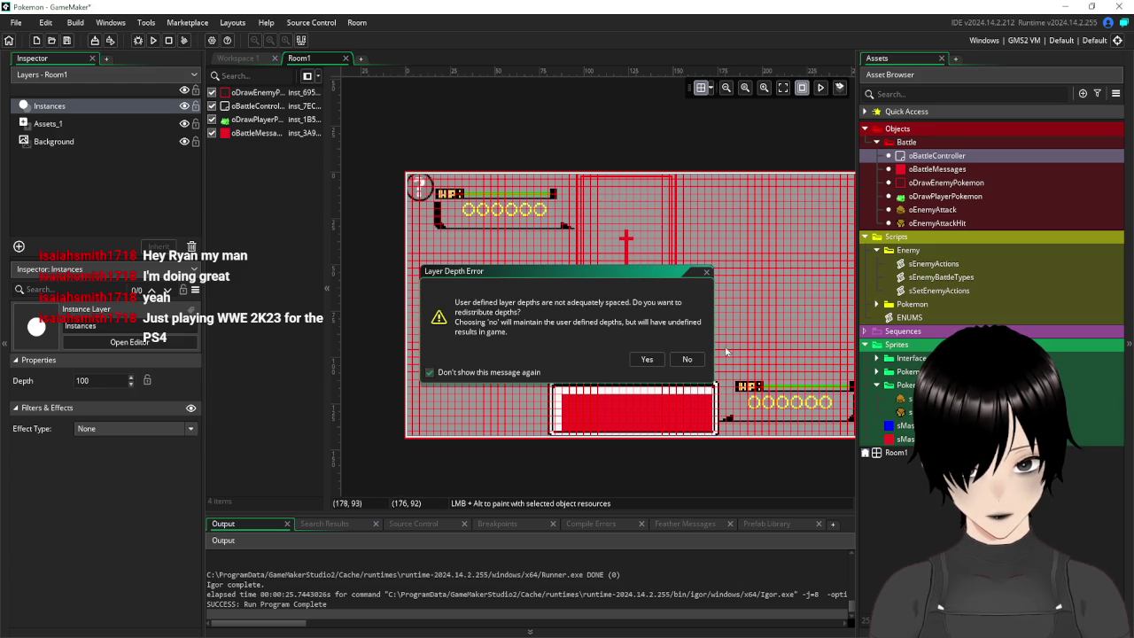
{"action": "left_click", "coordinate": [686, 359]}
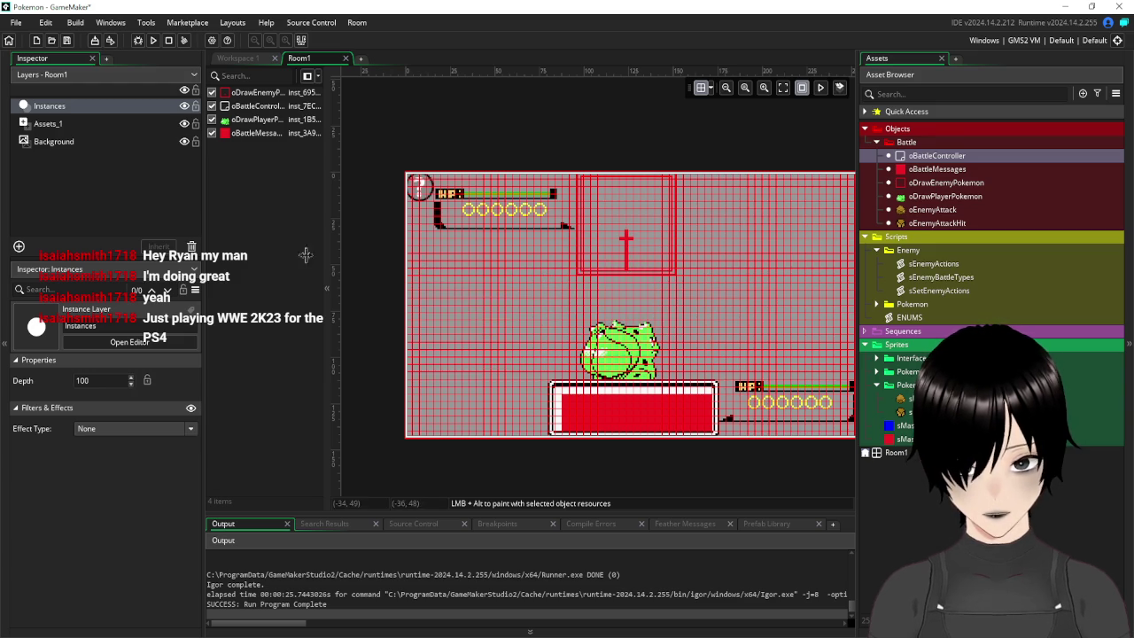
{"action": "left_click", "coordinate": [62, 124]}
{"action": "left_click", "coordinate": [92, 140]}
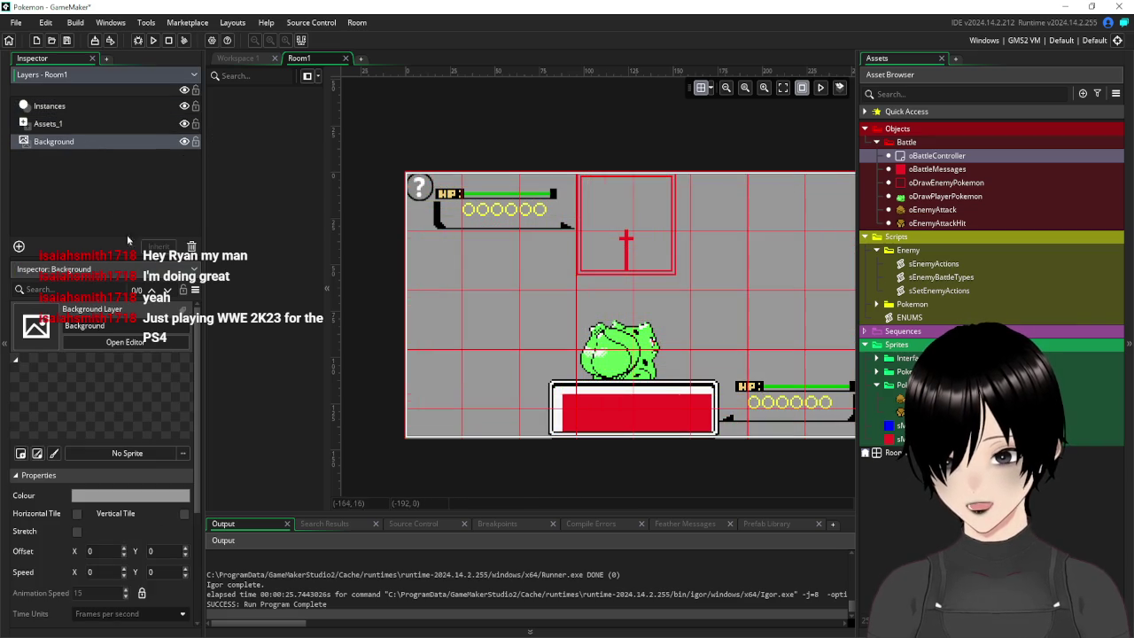
Change the Background layer depth from -900 to 200 and run the game
{"action": "scroll", "coordinate": [121, 447], "scroll_direction": "down", "scroll_amount": 3}
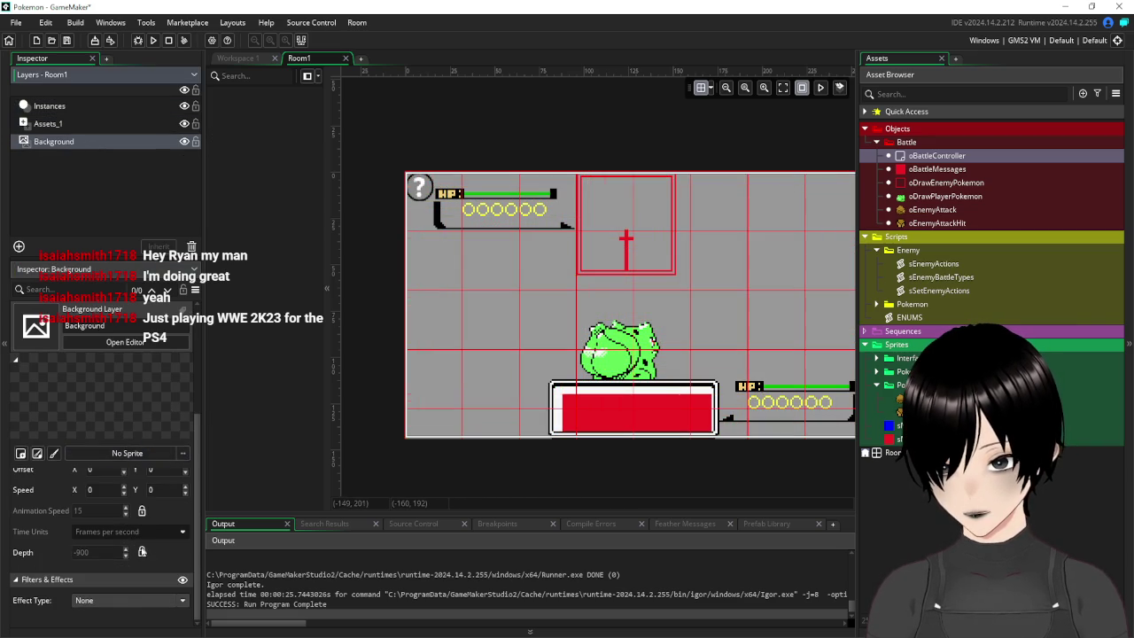
{"action": "left_click", "coordinate": [95, 551]}
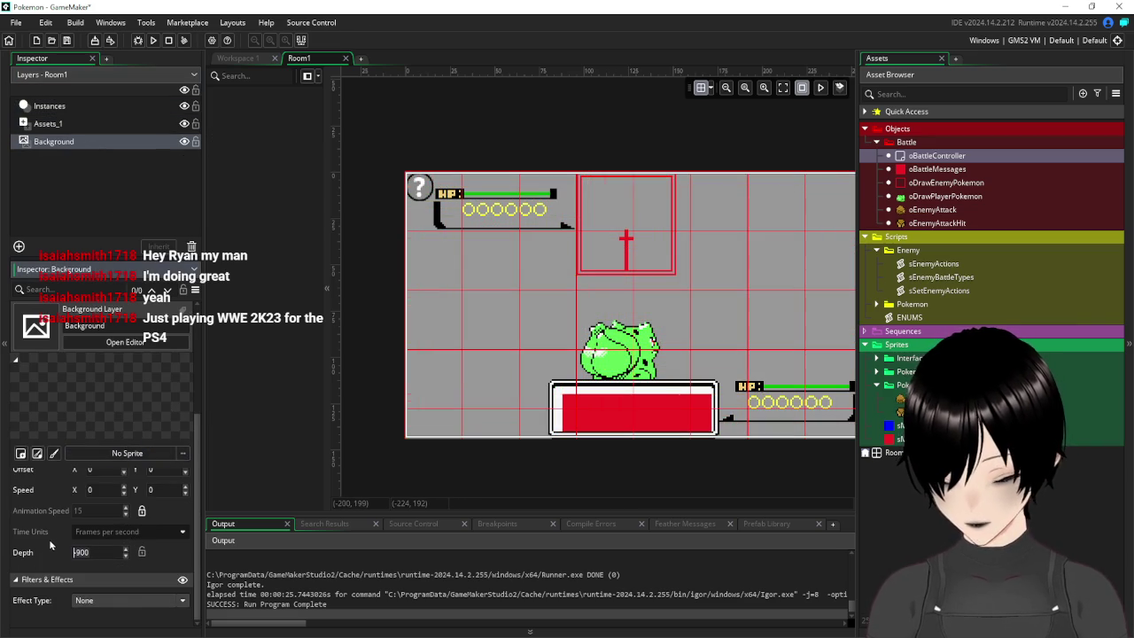
{"action": "type", "text": "200"}
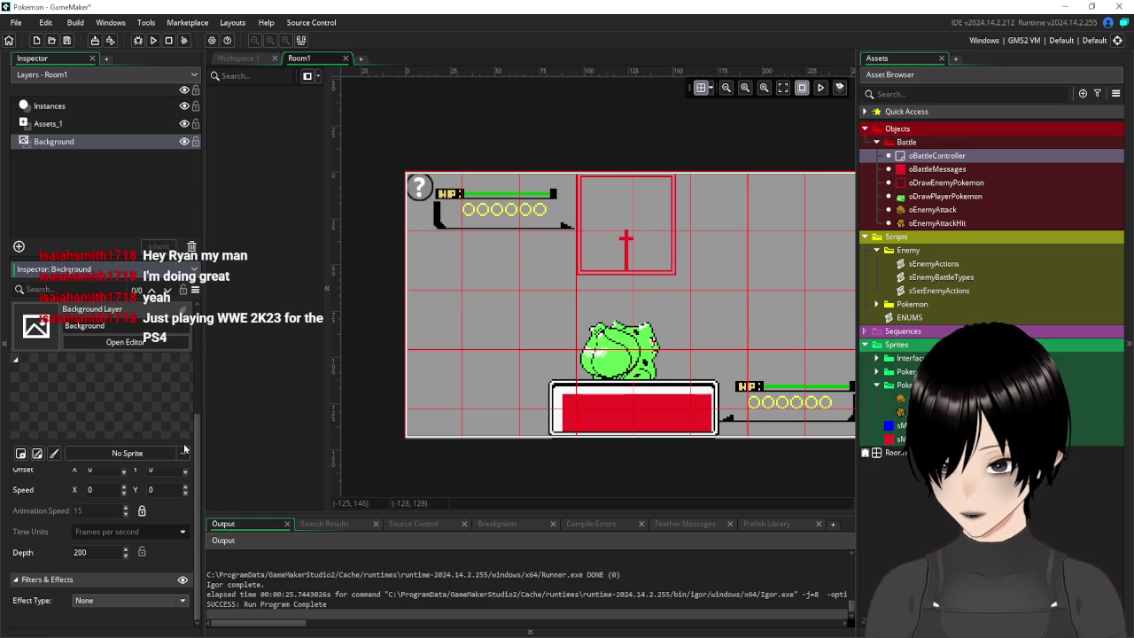
{"action": "left_click", "coordinate": [230, 363]}
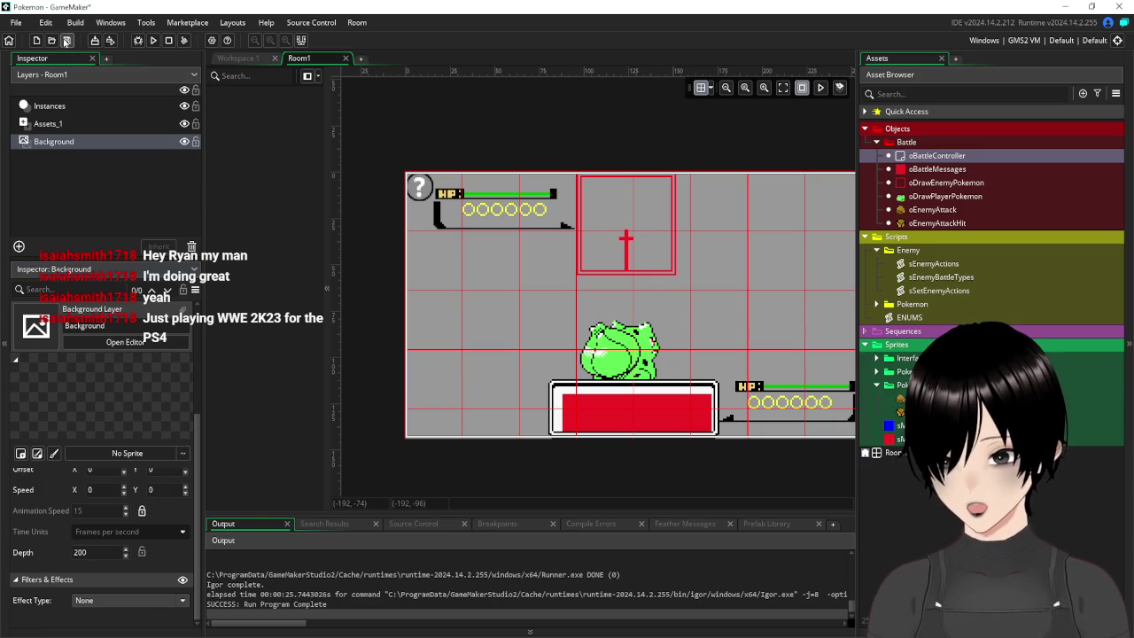
{"action": "left_click", "coordinate": [153, 41]}
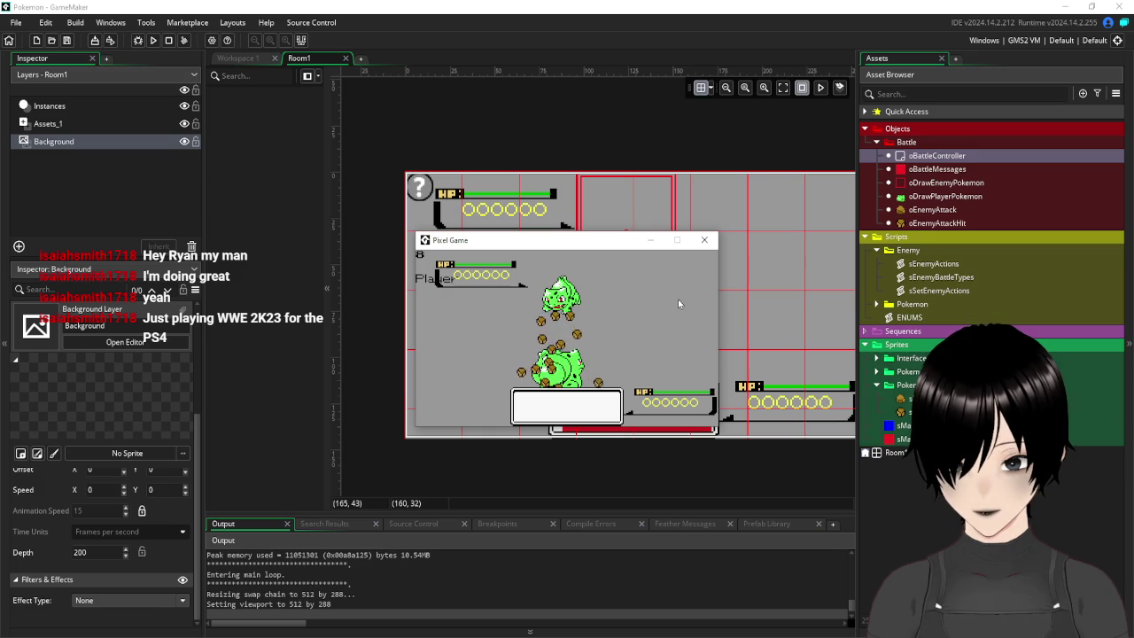
Close the Pixel Game test window after watching the battle run
{"action": "left_click", "coordinate": [705, 240]}
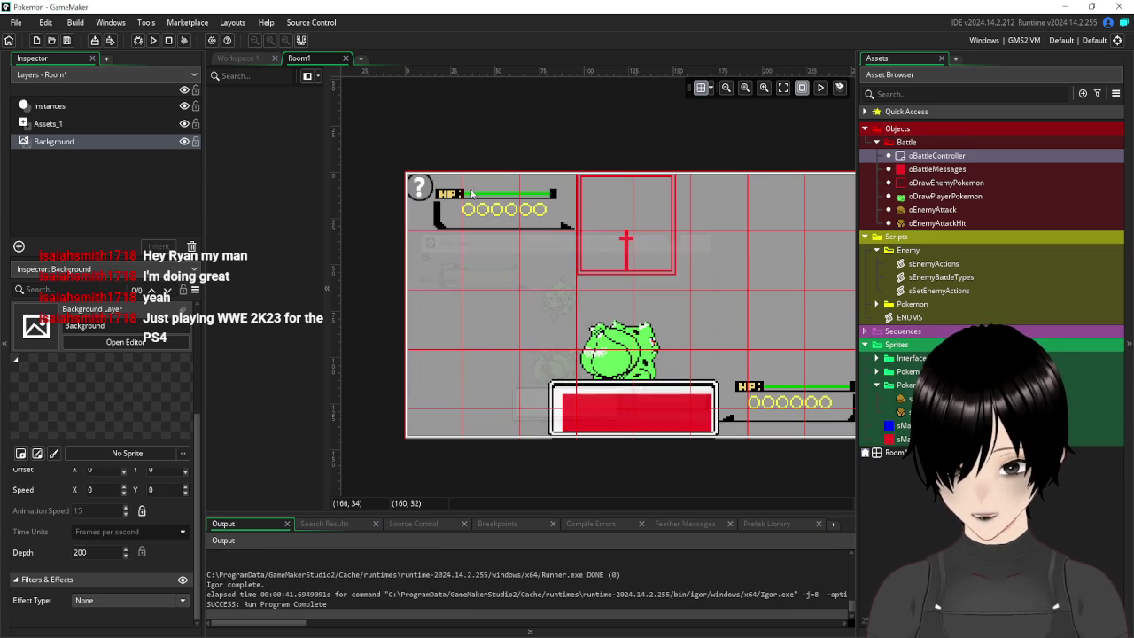
Inspect the oBattleMessages instance's properties on Room1's Instances layer
{"action": "left_click", "coordinate": [83, 105]}
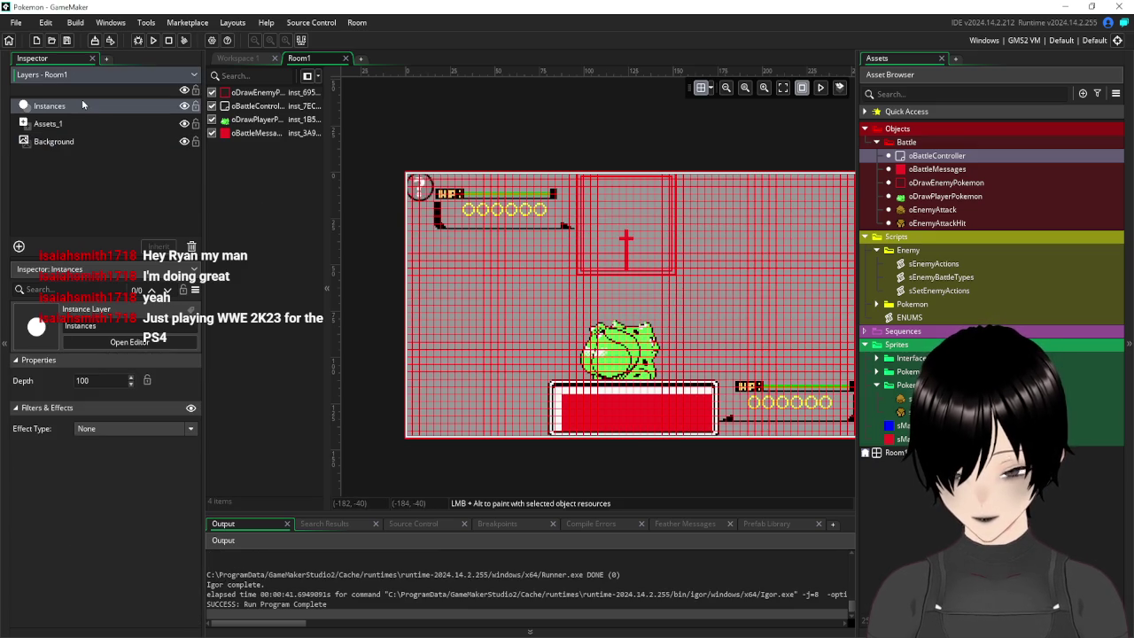
{"action": "left_click", "coordinate": [75, 124]}
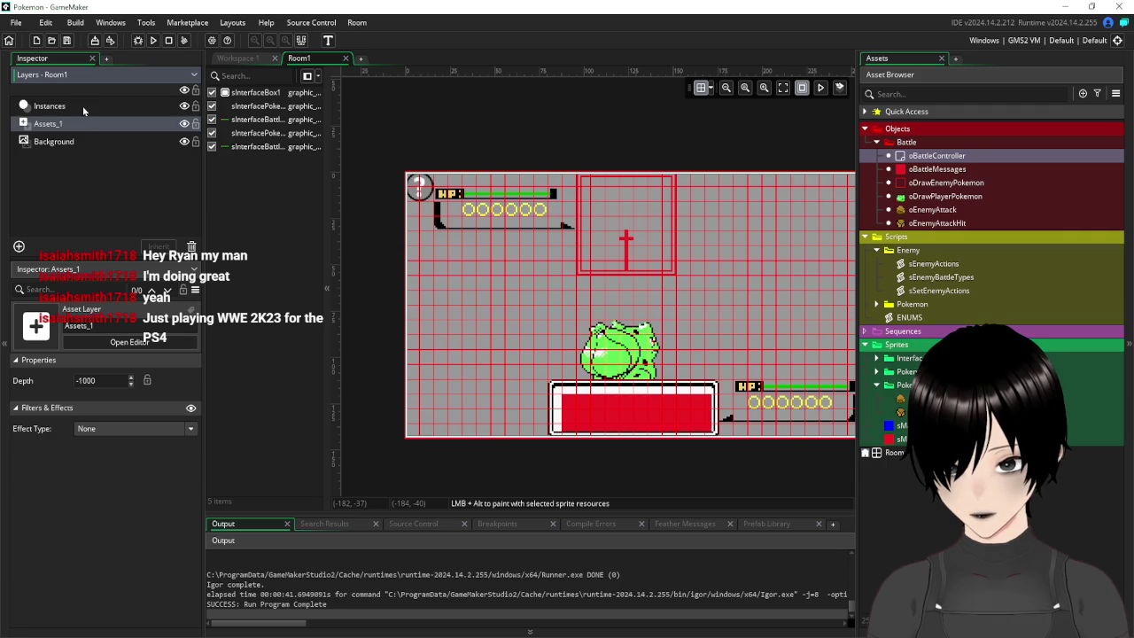
{"action": "left_click", "coordinate": [82, 106]}
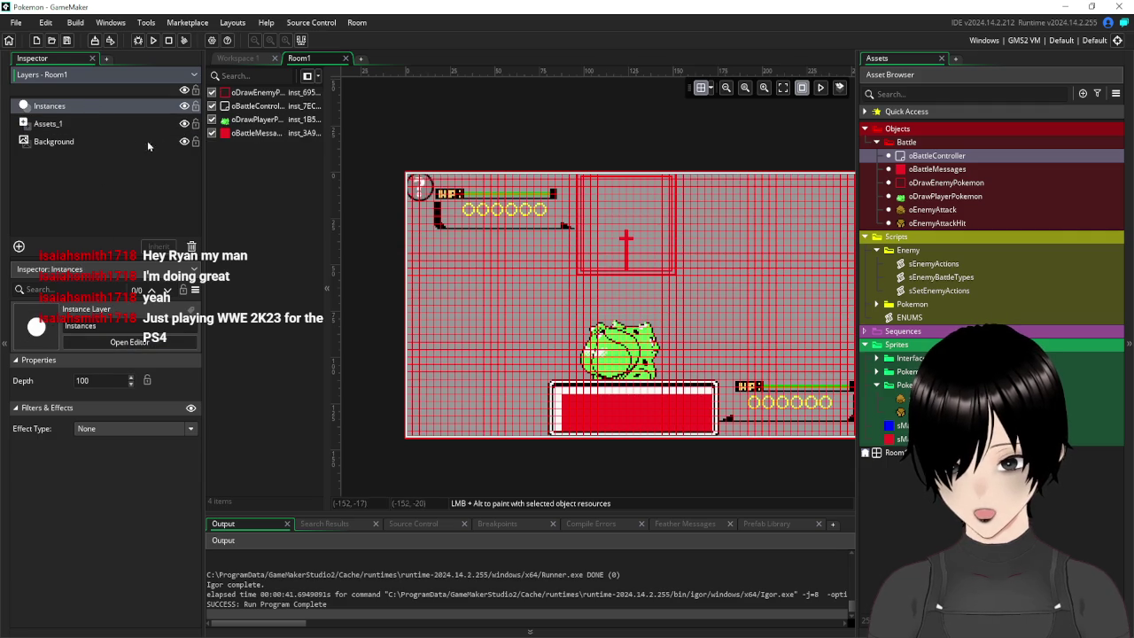
{"action": "double_click", "coordinate": [253, 135]}
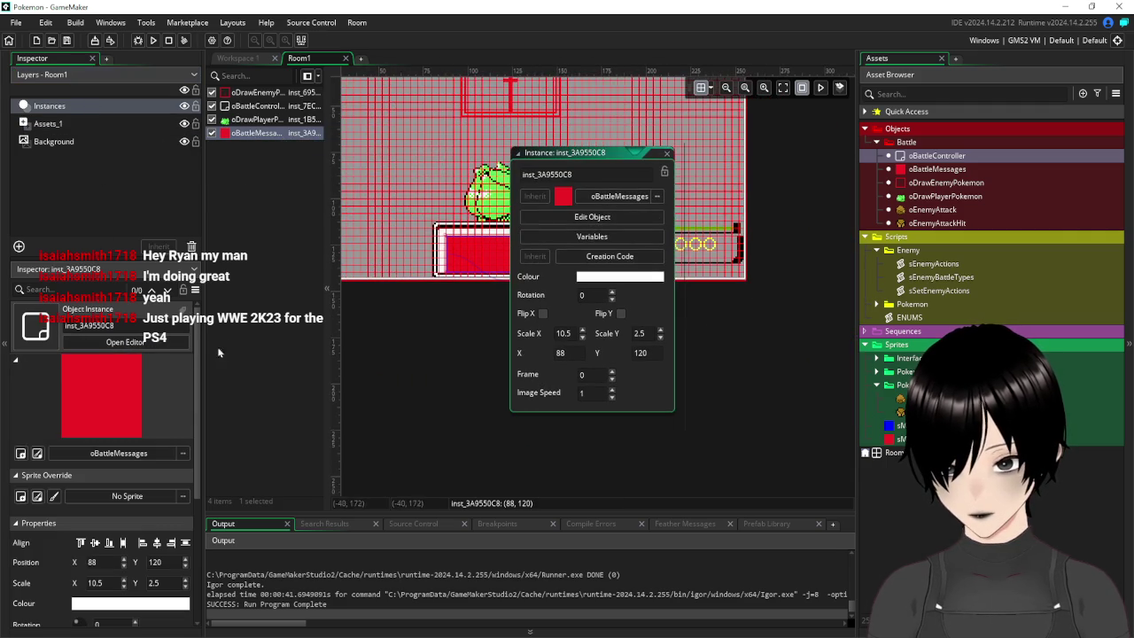
{"action": "scroll", "coordinate": [125, 510], "scroll_direction": "down", "scroll_amount": 1}
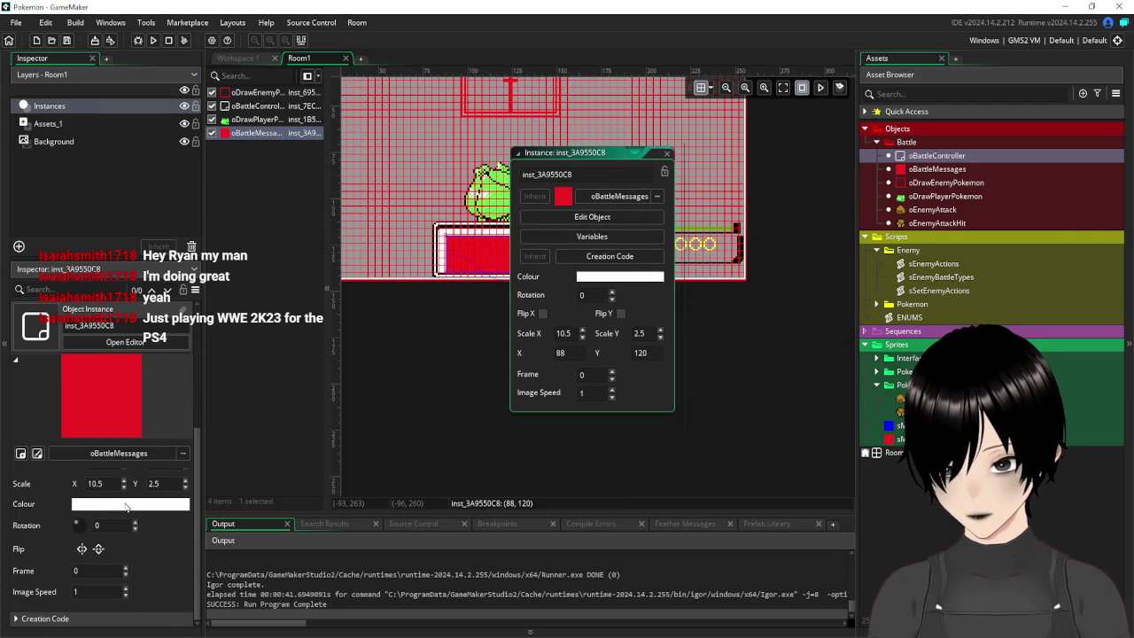
{"action": "scroll", "coordinate": [125, 505], "scroll_direction": "up", "scroll_amount": 3}
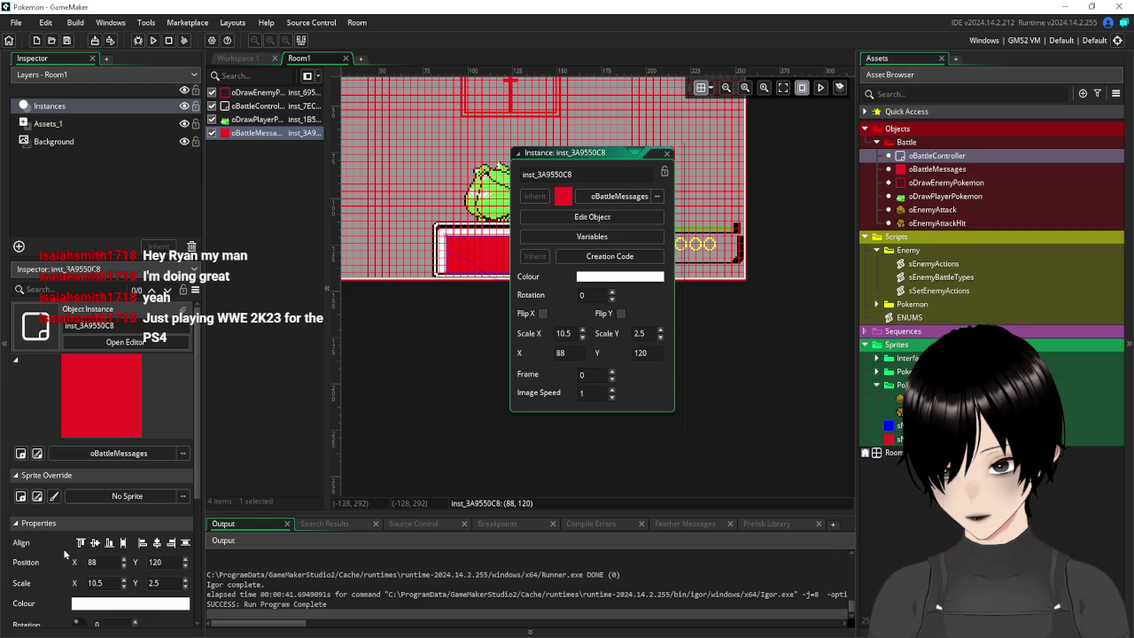
{"action": "scroll", "coordinate": [63, 560], "scroll_direction": "down", "scroll_amount": 3}
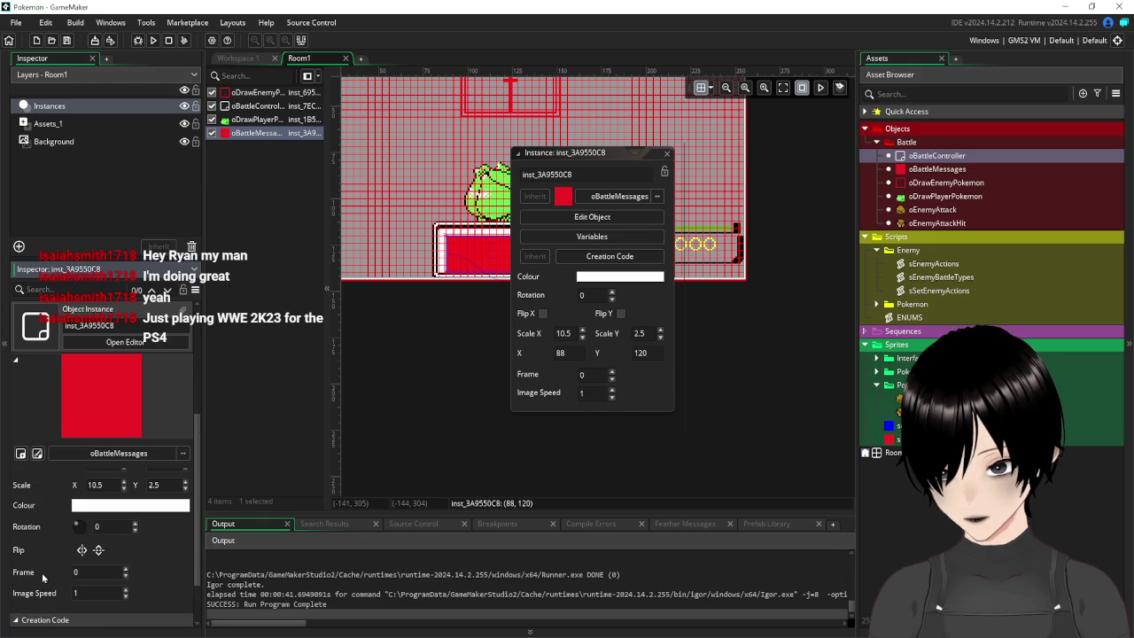
{"action": "scroll", "coordinate": [41, 574], "scroll_direction": "down", "scroll_amount": 1}
{"action": "scroll", "coordinate": [42, 568], "scroll_direction": "up", "scroll_amount": 2}
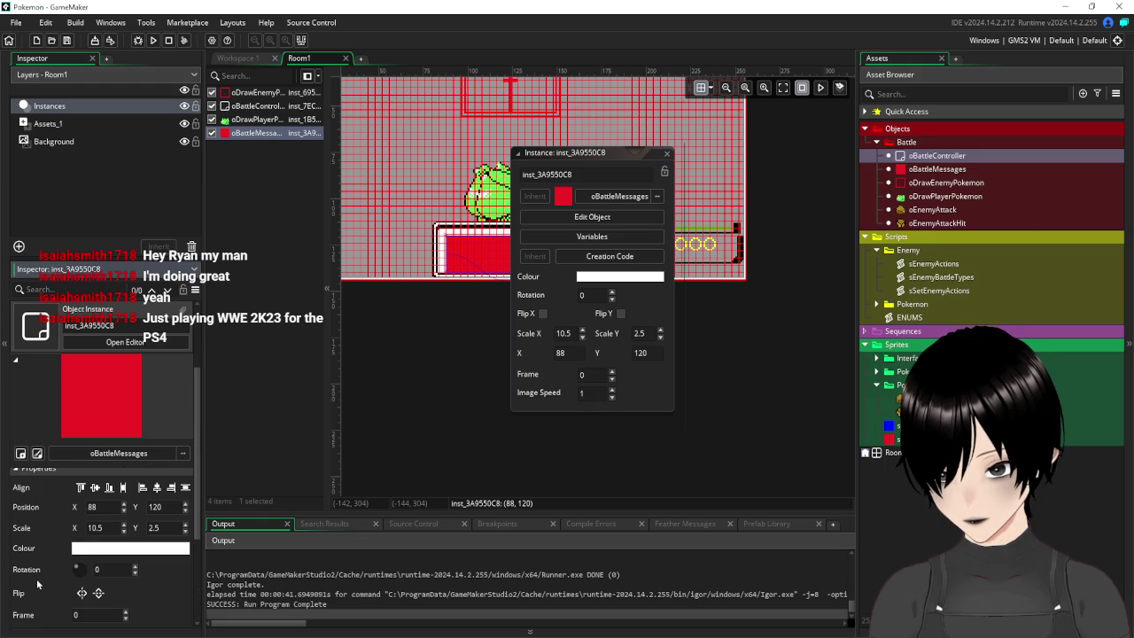
{"action": "scroll", "coordinate": [36, 577], "scroll_direction": "up", "scroll_amount": 2}
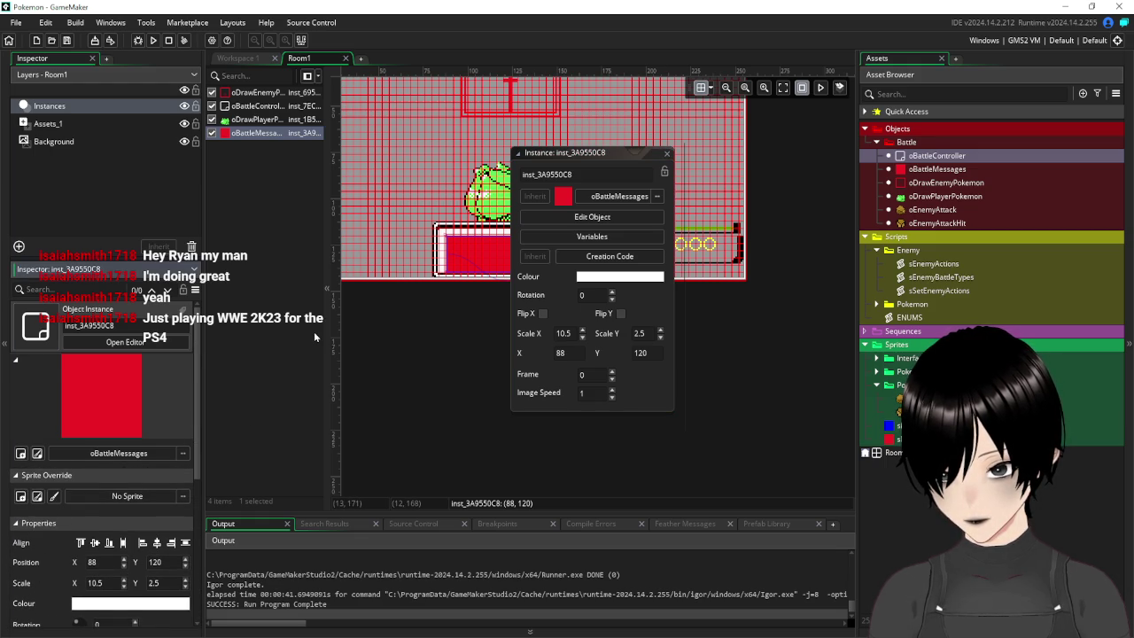
Close the instance properties window and switch to Workspace 1 showing oBattleController's Draw code
{"action": "left_click", "coordinate": [296, 149]}
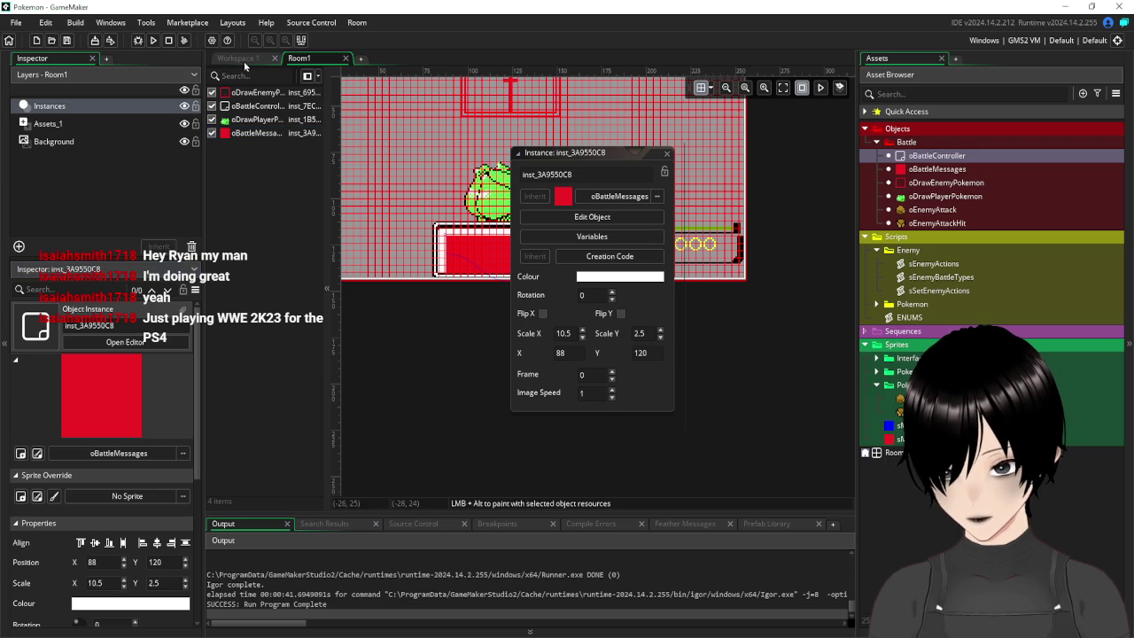
{"action": "left_click", "coordinate": [72, 127]}
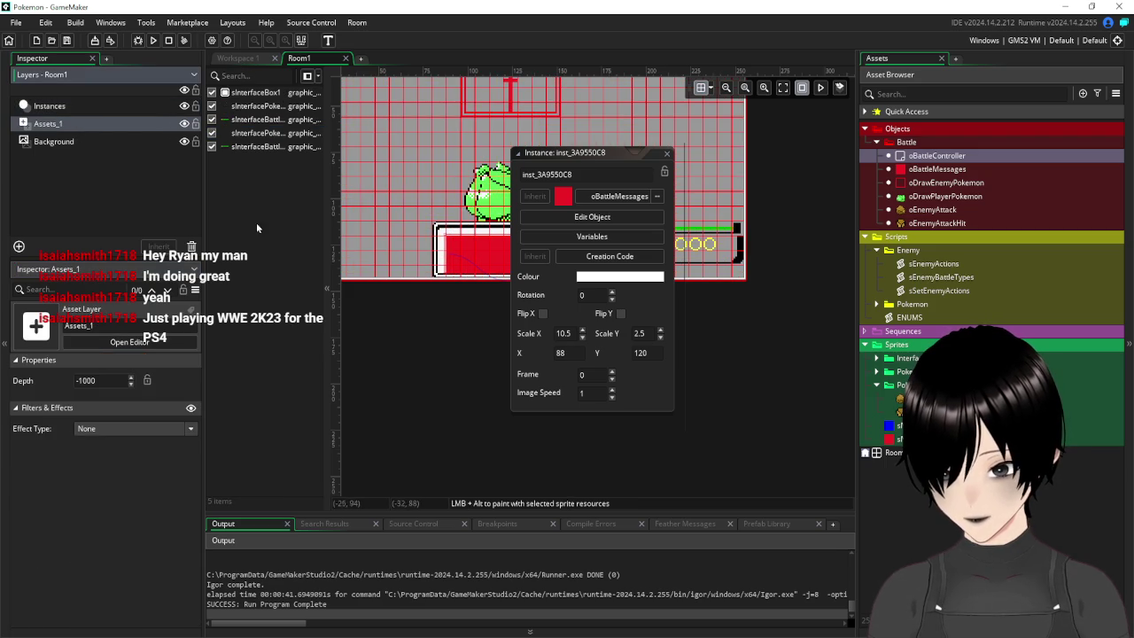
{"action": "left_click", "coordinate": [668, 155]}
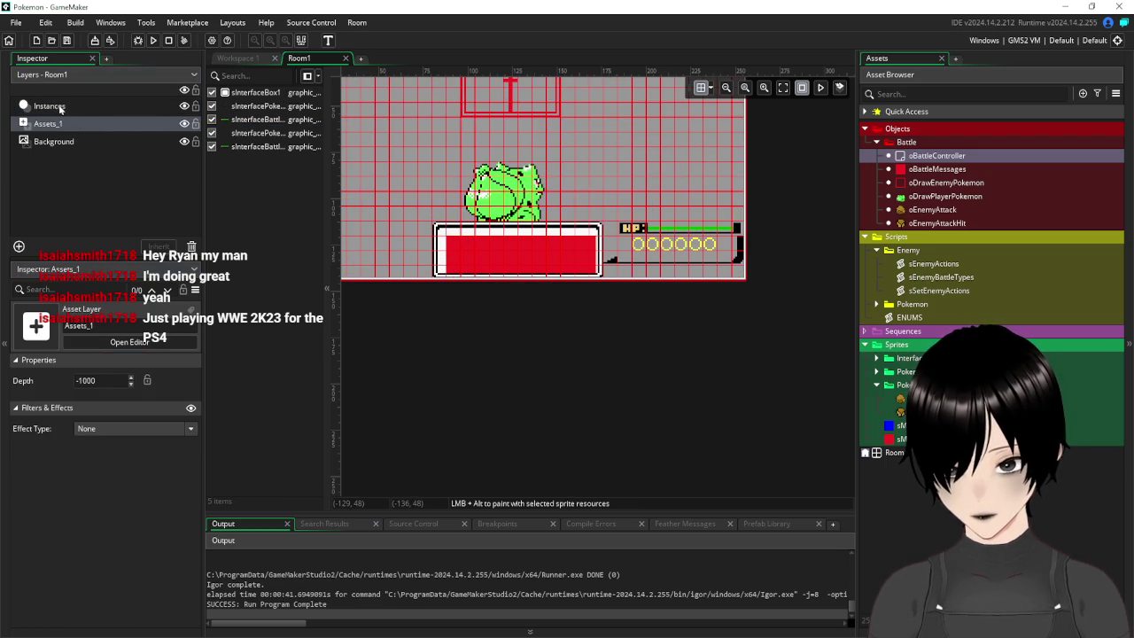
{"action": "left_click", "coordinate": [59, 108]}
{"action": "left_click", "coordinate": [53, 125]}
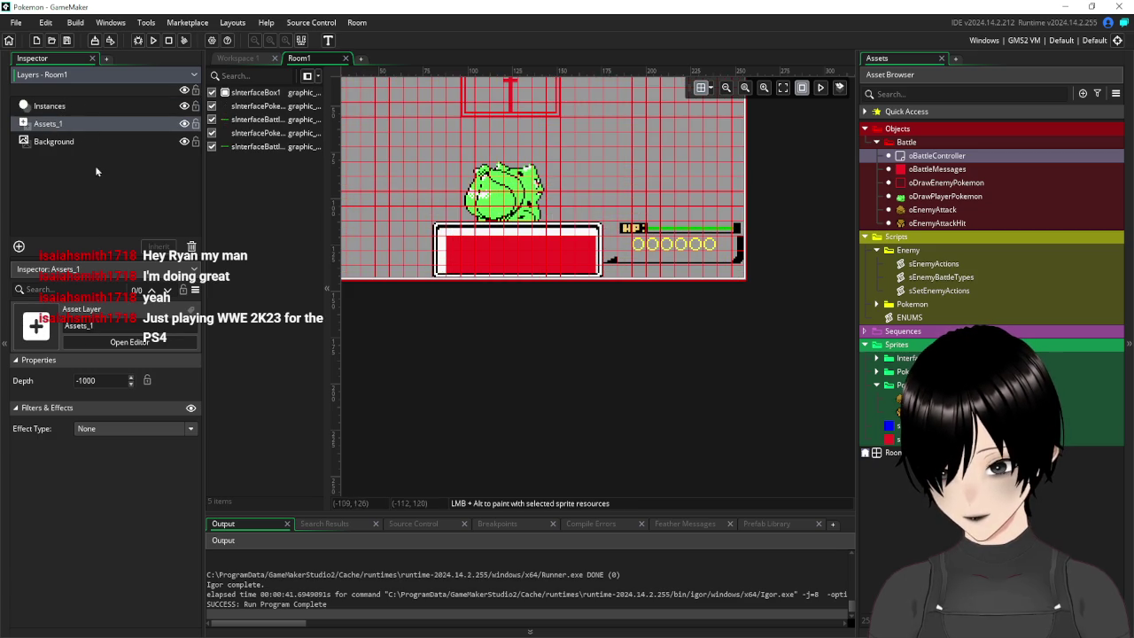
{"action": "left_click", "coordinate": [235, 57]}
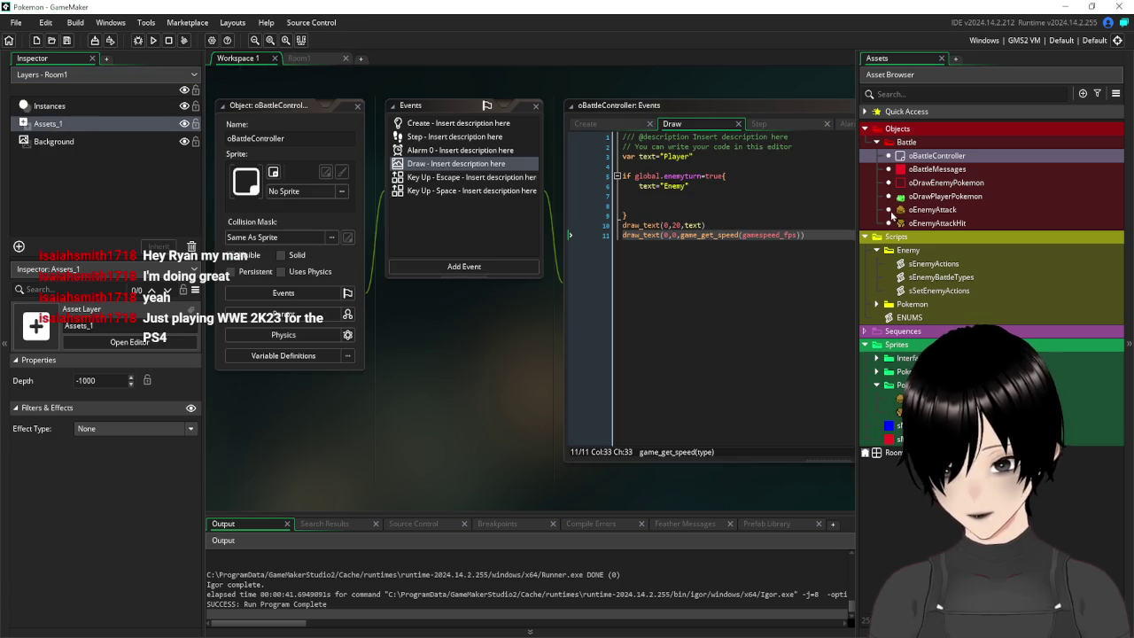
Add depth=-2000 to the end of the oBattleMessages Create event and save
{"action": "double_click", "coordinate": [936, 168]}
{"action": "left_click", "coordinate": [529, 124]}
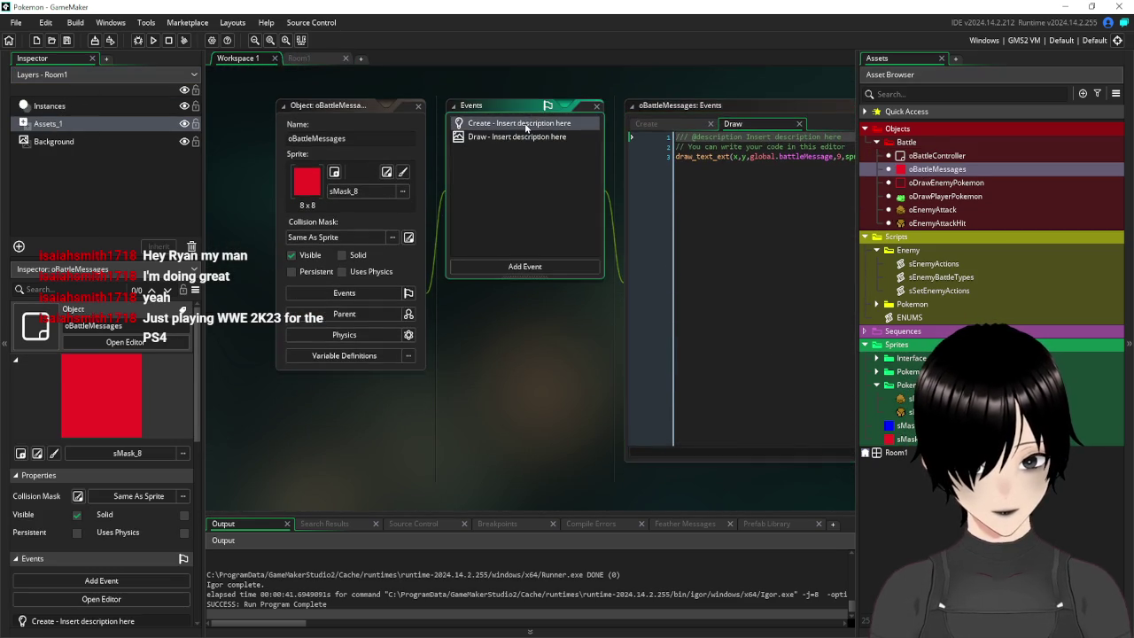
{"action": "left_click", "coordinate": [800, 195]}
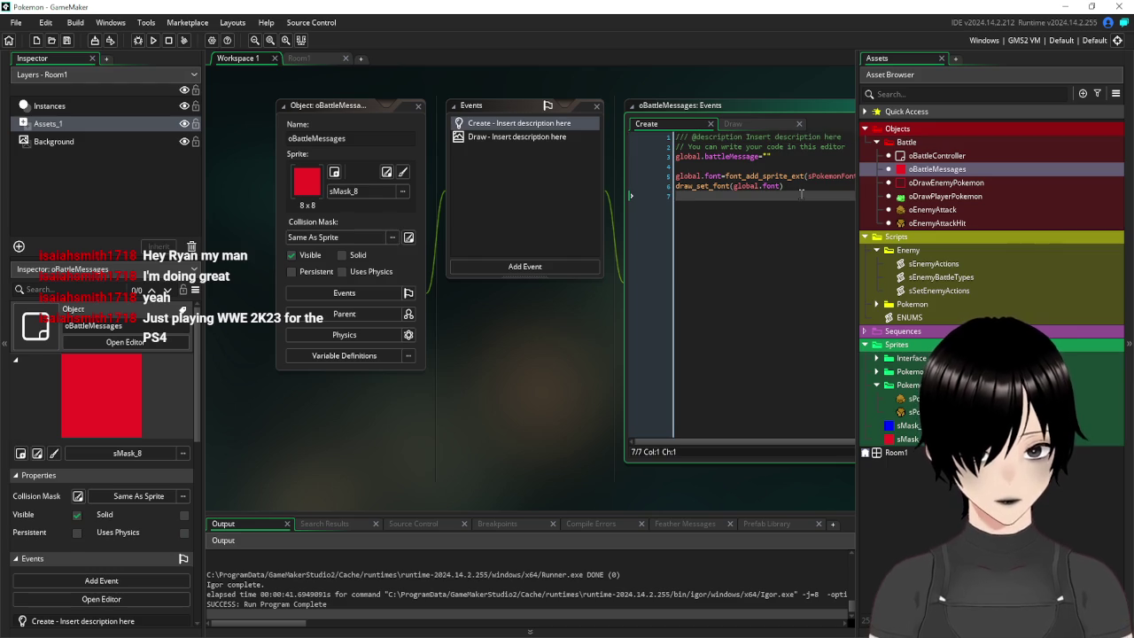
{"action": "type", "text": "depth="}
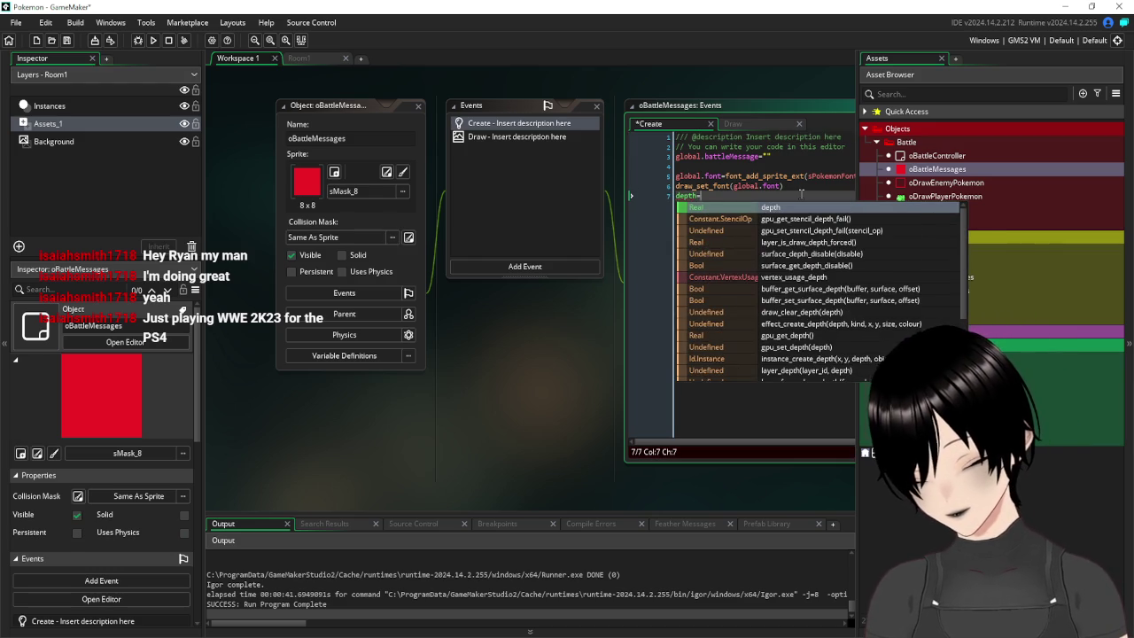
{"action": "type", "text": "-2000"}
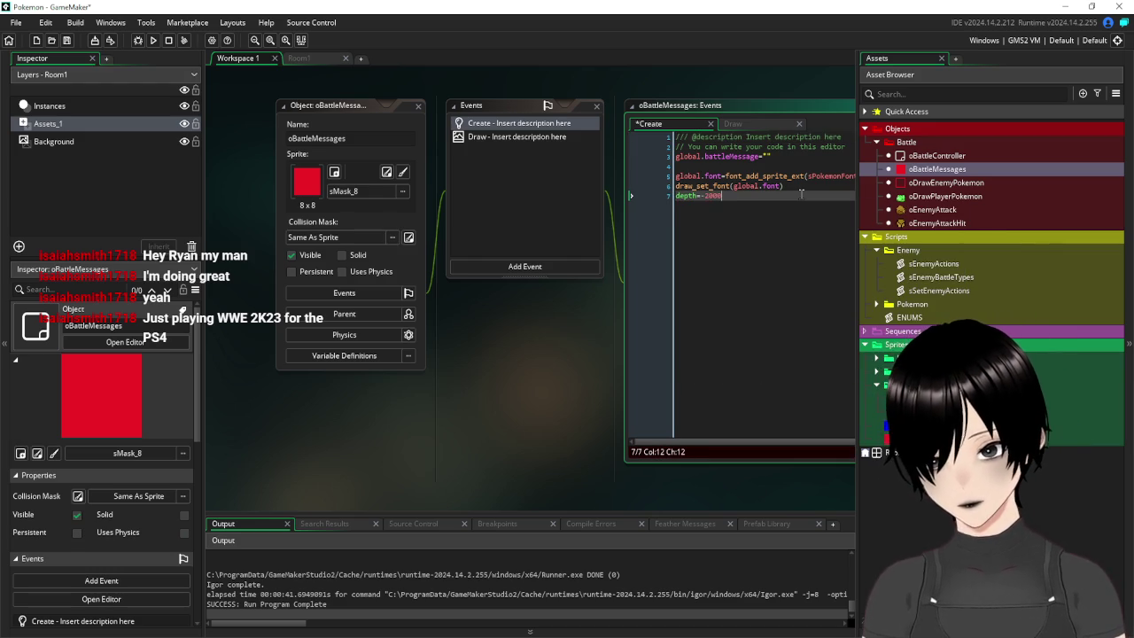
{"action": "left_click", "coordinate": [67, 40]}
{"action": "left_click", "coordinate": [153, 41]}
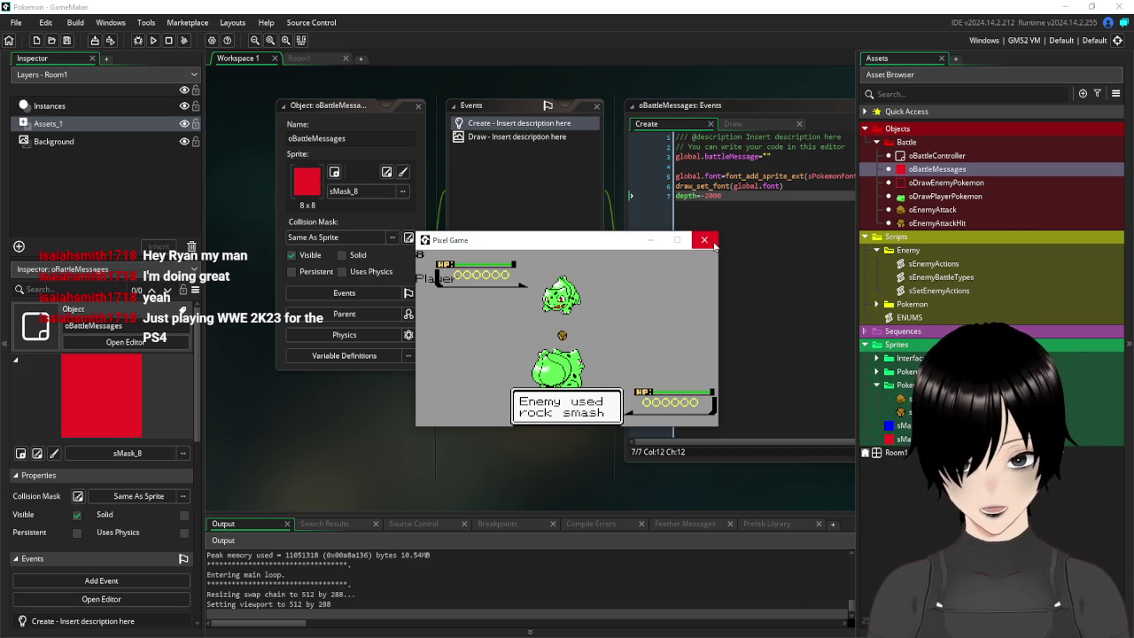
{"action": "left_click", "coordinate": [704, 239]}
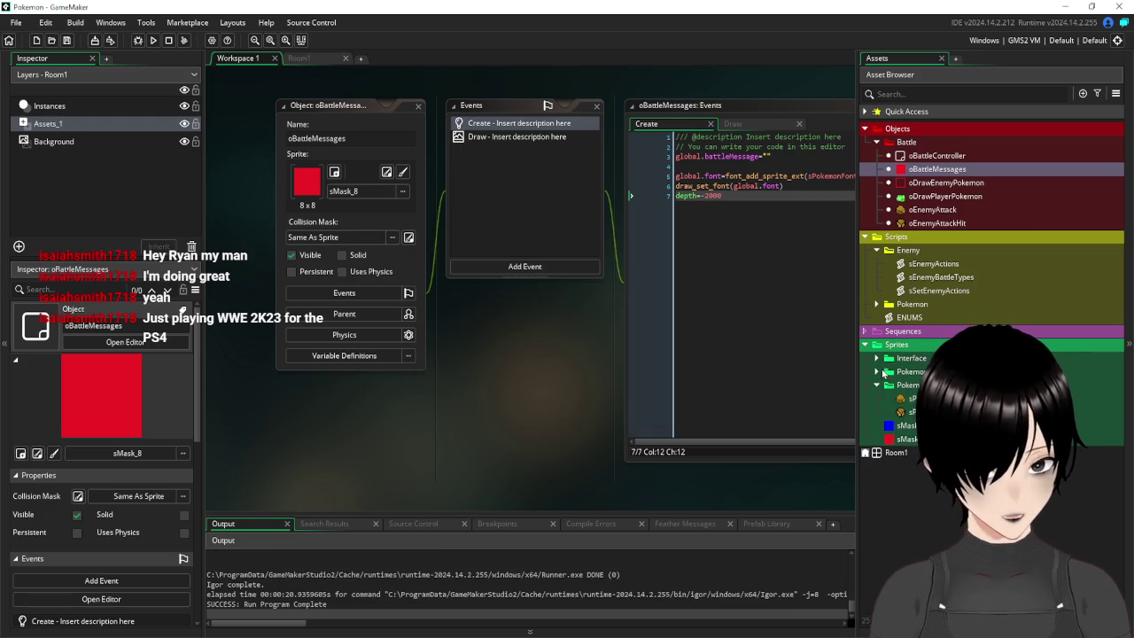
Open the sPokemonBulbasaurBack sprite and set its collision mask mode to Manual
{"action": "left_click", "coordinate": [876, 374]}
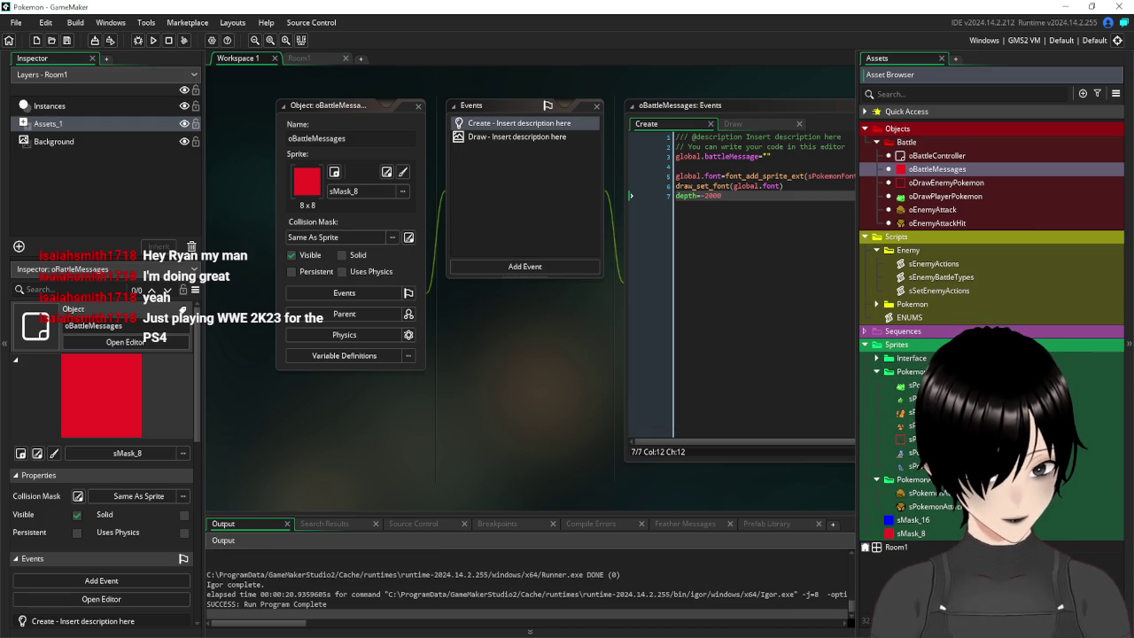
{"action": "double_click", "coordinate": [915, 385]}
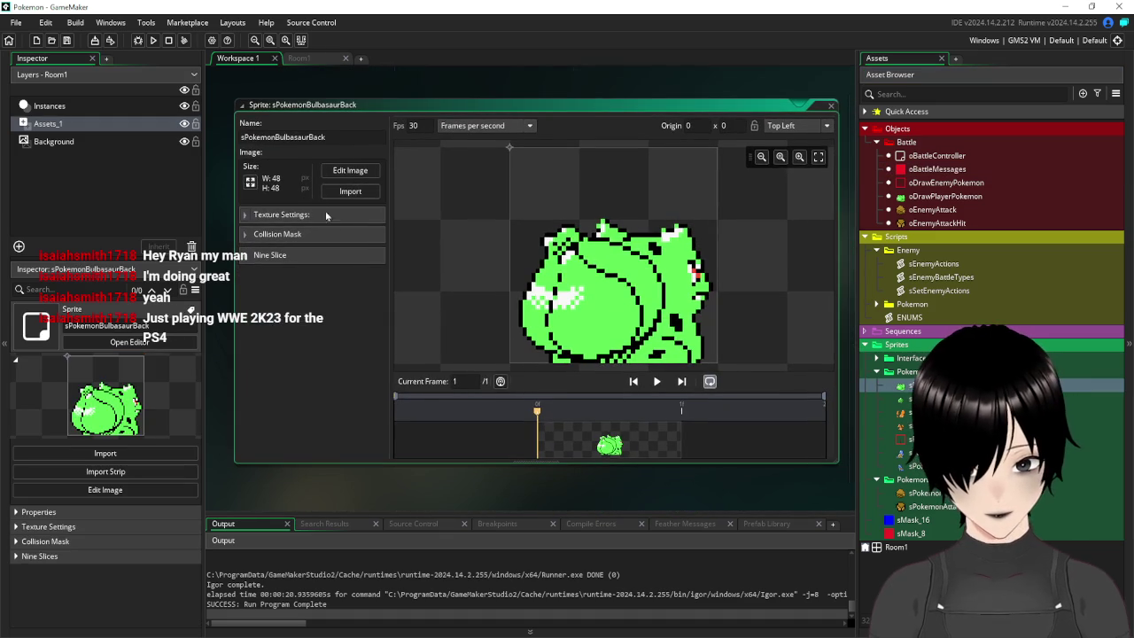
{"action": "left_click", "coordinate": [247, 235]}
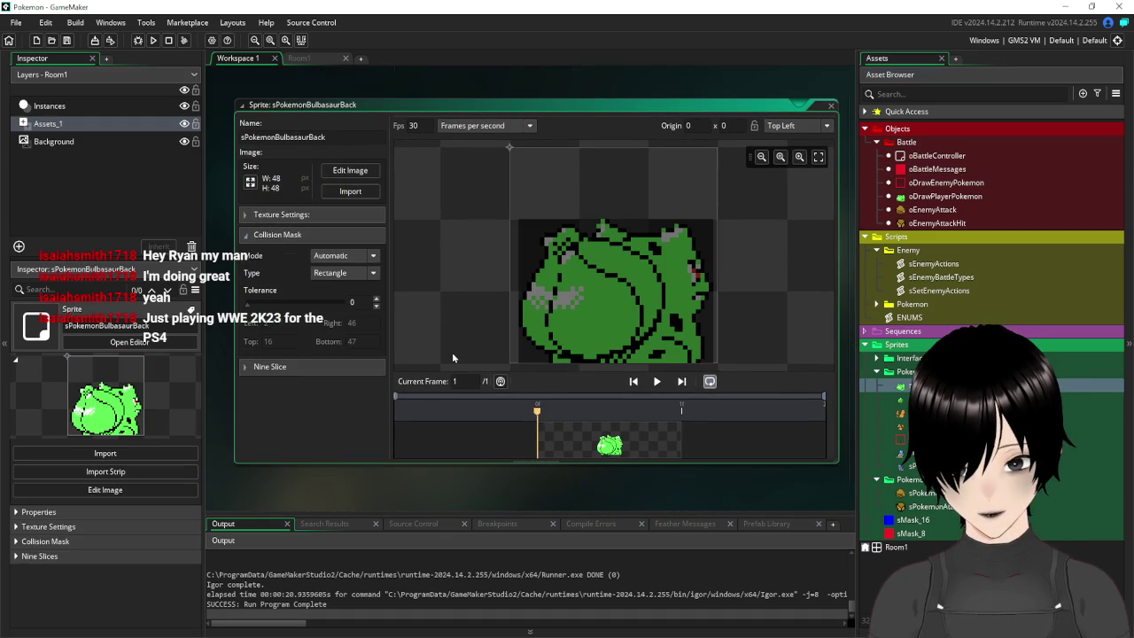
{"action": "left_click", "coordinate": [341, 258]}
{"action": "left_click", "coordinate": [324, 289]}
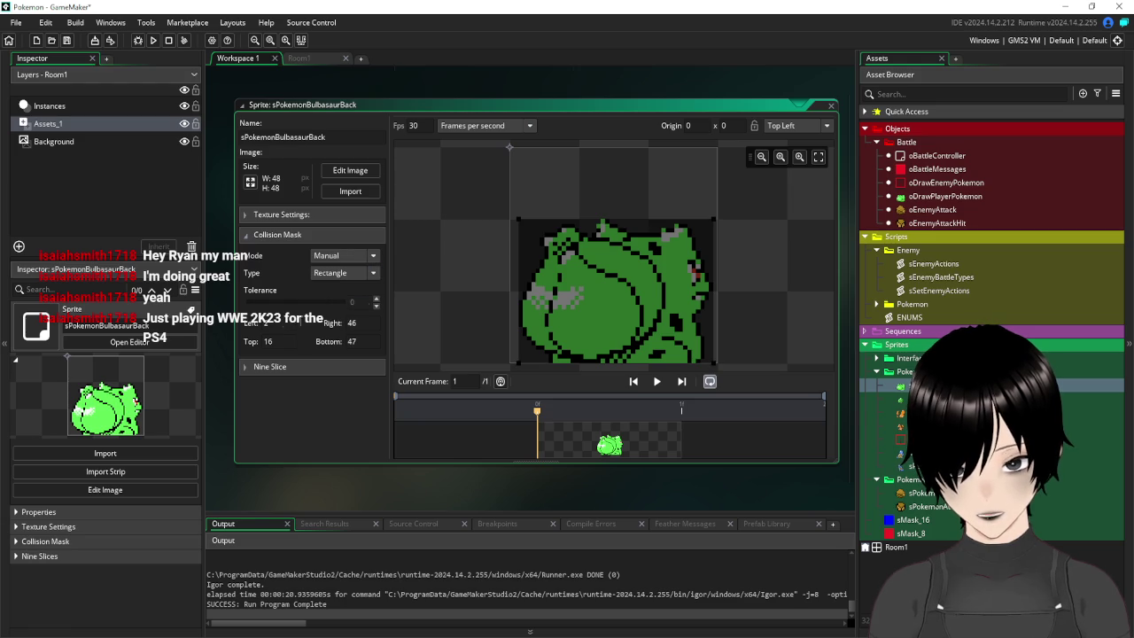
Shrink the mask rectangle to the lower middle of the body, then save and run
{"action": "left_click_drag", "start_coordinate": [518, 221], "coordinate": [579, 248]}
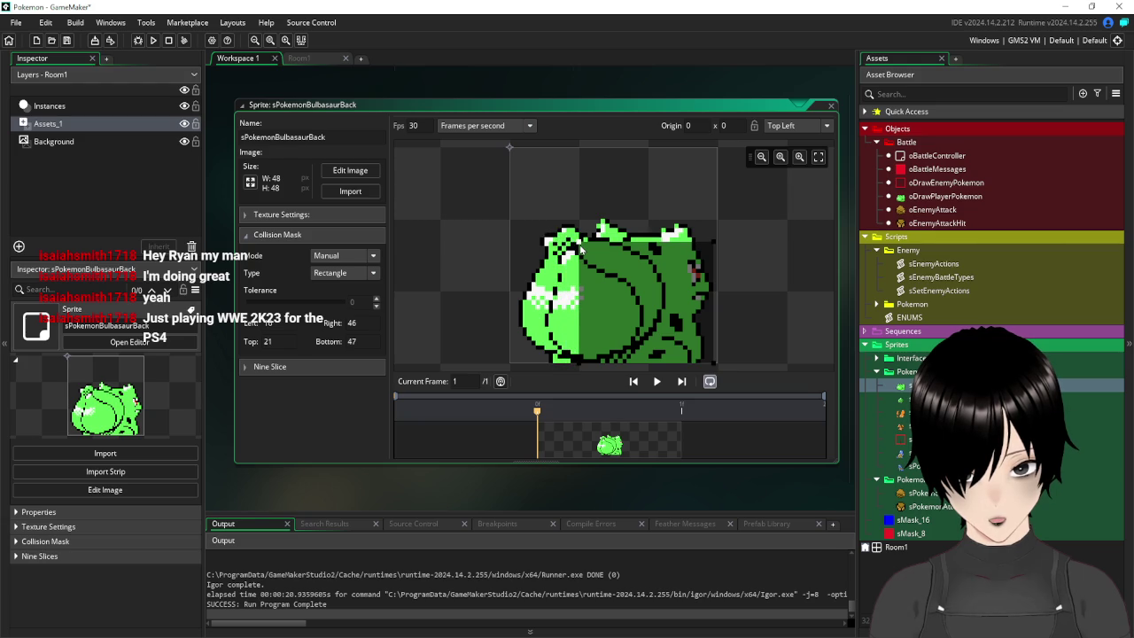
{"action": "mouse_move", "coordinate": [713, 245]}
{"action": "left_mouse_down"}
{"action": "mouse_move", "coordinate": [653, 246]}
{"action": "mouse_move", "coordinate": [653, 278]}
{"action": "mouse_move", "coordinate": [653, 261]}
{"action": "left_mouse_up"}
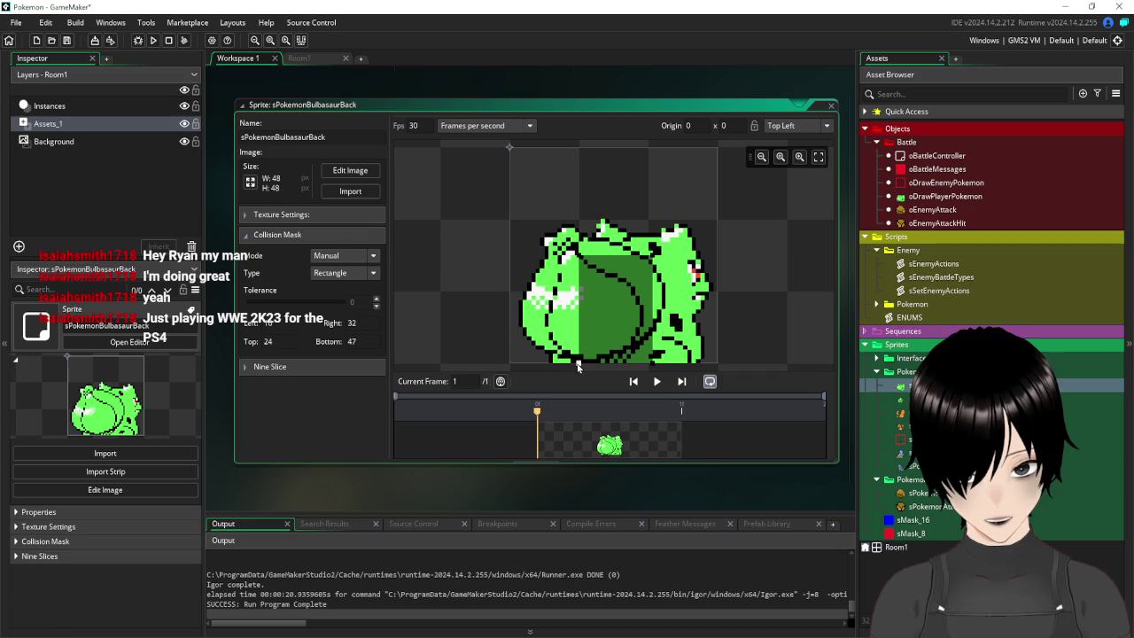
{"action": "mouse_move", "coordinate": [581, 359]}
{"action": "left_mouse_down"}
{"action": "mouse_move", "coordinate": [581, 343]}
{"action": "mouse_move", "coordinate": [582, 366]}
{"action": "left_mouse_up"}
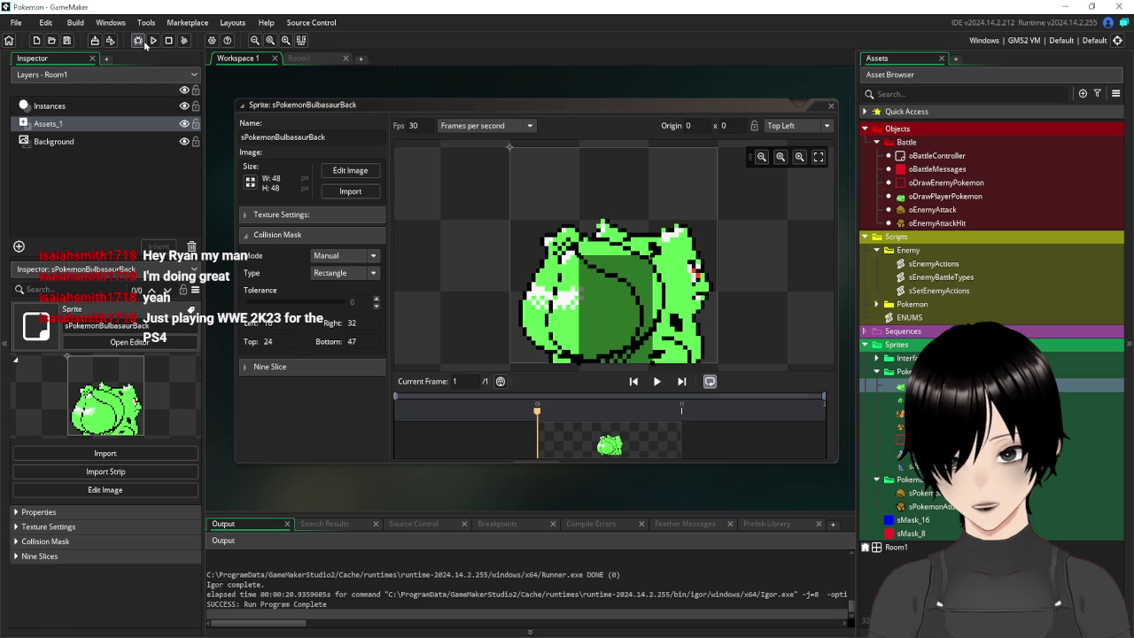
{"action": "left_click_drag", "start_coordinate": [578, 255], "coordinate": [578, 294]}
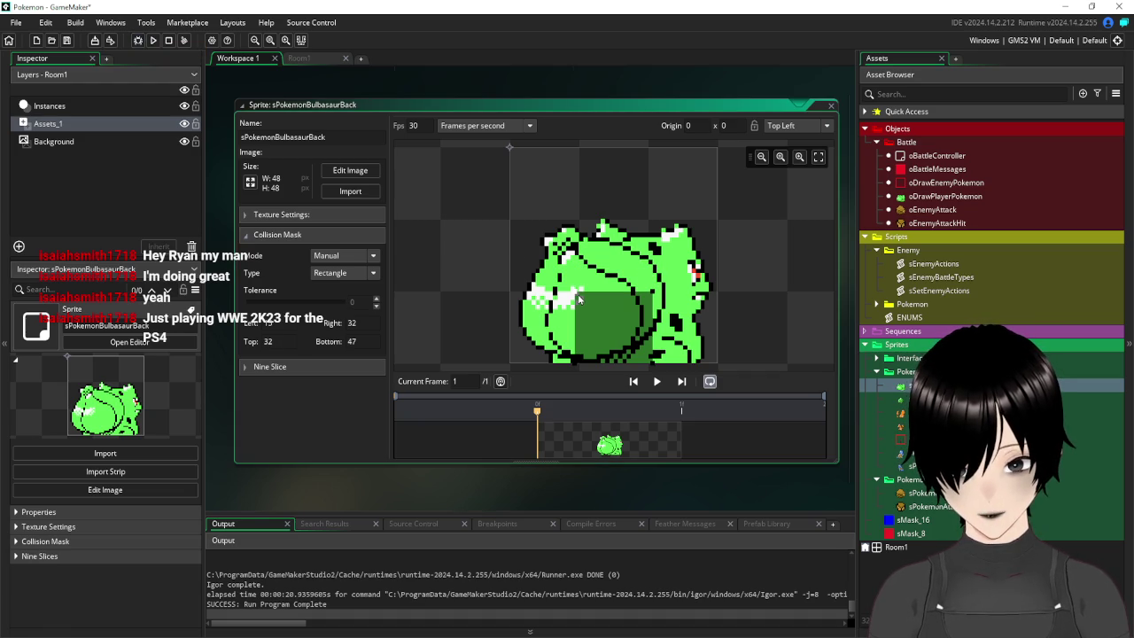
{"action": "left_click", "coordinate": [153, 40]}
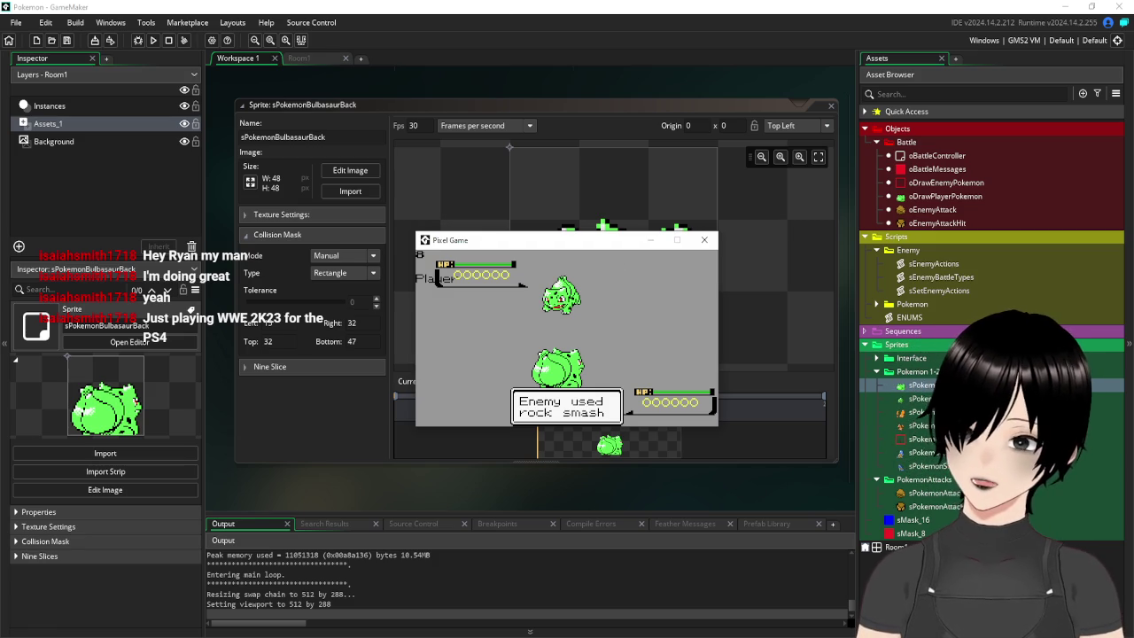
Close the Pixel Game test window and the sPokemonBulbasaurBack sprite editor
{"action": "left_click", "coordinate": [9, 95]}
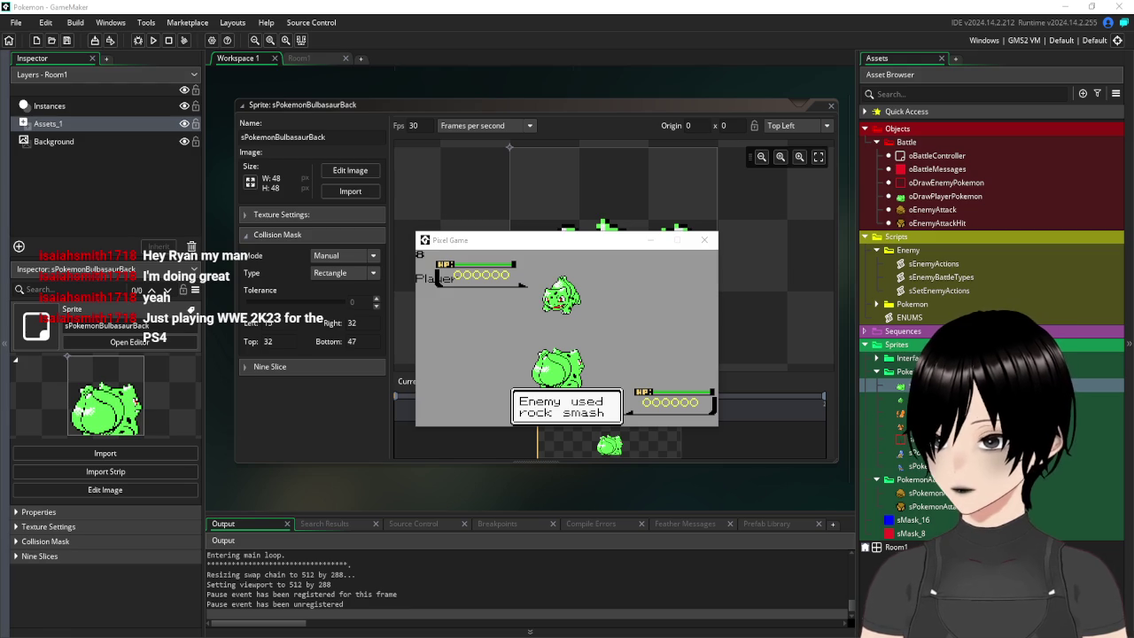
{"action": "left_click", "coordinate": [600, 329]}
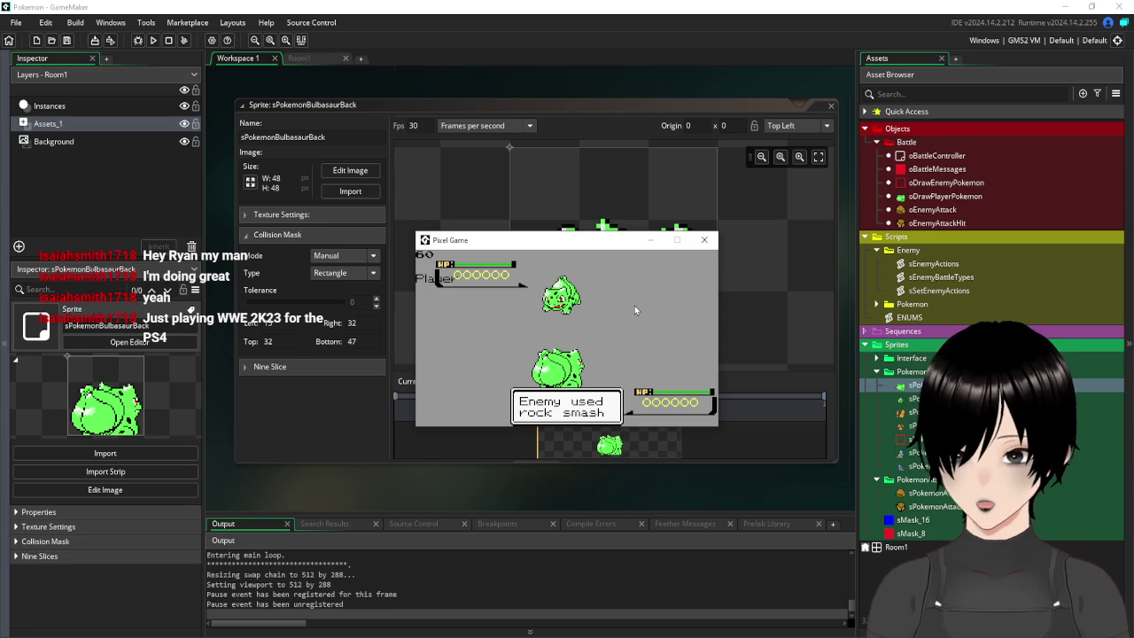
{"action": "left_click", "coordinate": [704, 240]}
{"action": "left_click", "coordinate": [831, 107]}
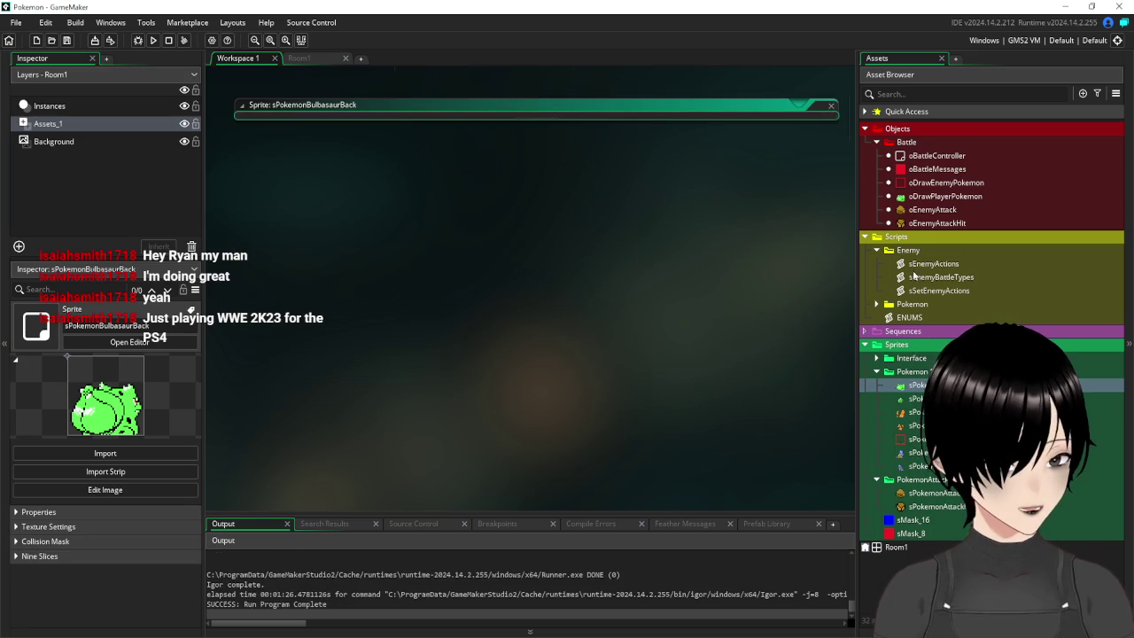
Open the oEnemyAttack object editor after rearranging the workspace view
{"action": "double_click", "coordinate": [930, 223]}
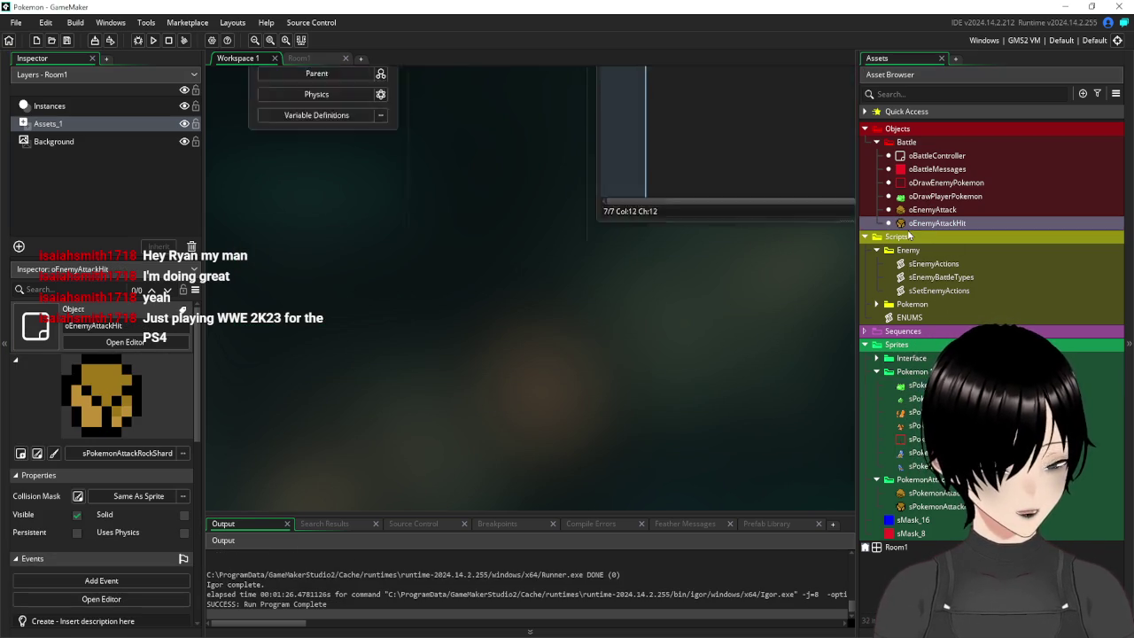
{"action": "left_click_drag", "start_coordinate": [513, 330], "coordinate": [403, 397]}
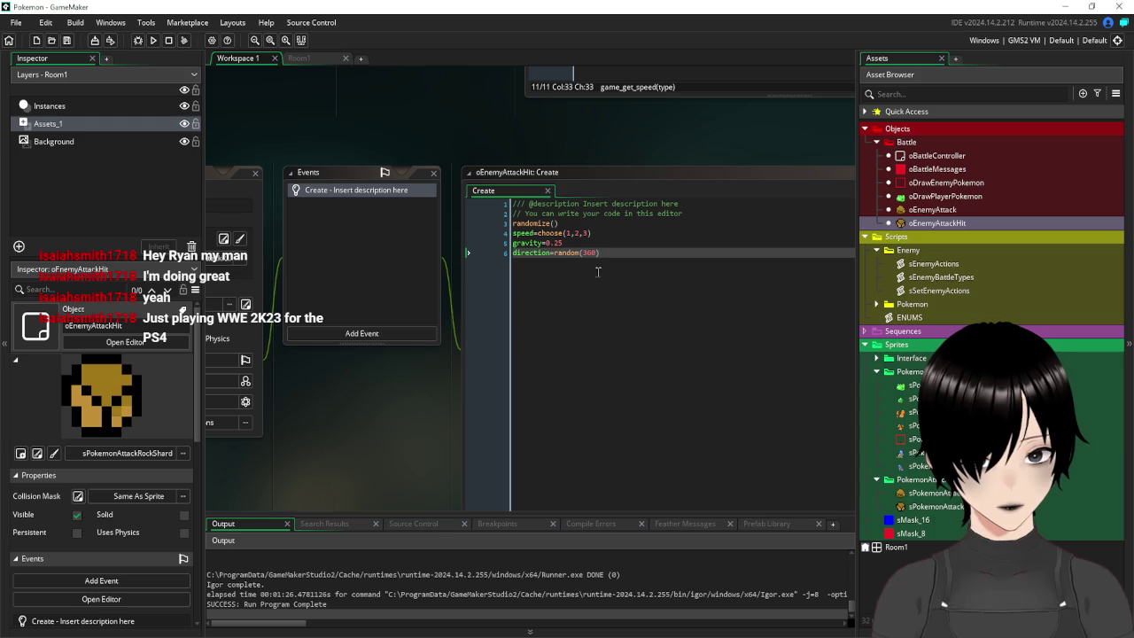
{"action": "left_click_drag", "start_coordinate": [370, 108], "coordinate": [492, 146]}
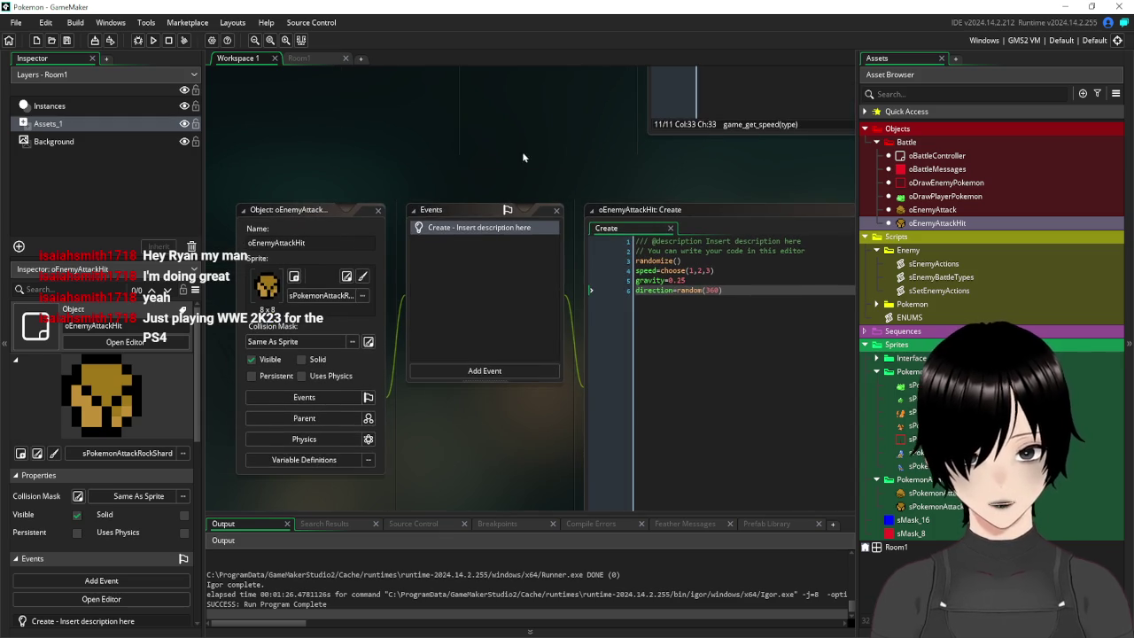
{"action": "left_click", "coordinate": [944, 211]}
{"action": "double_click", "coordinate": [945, 211]}
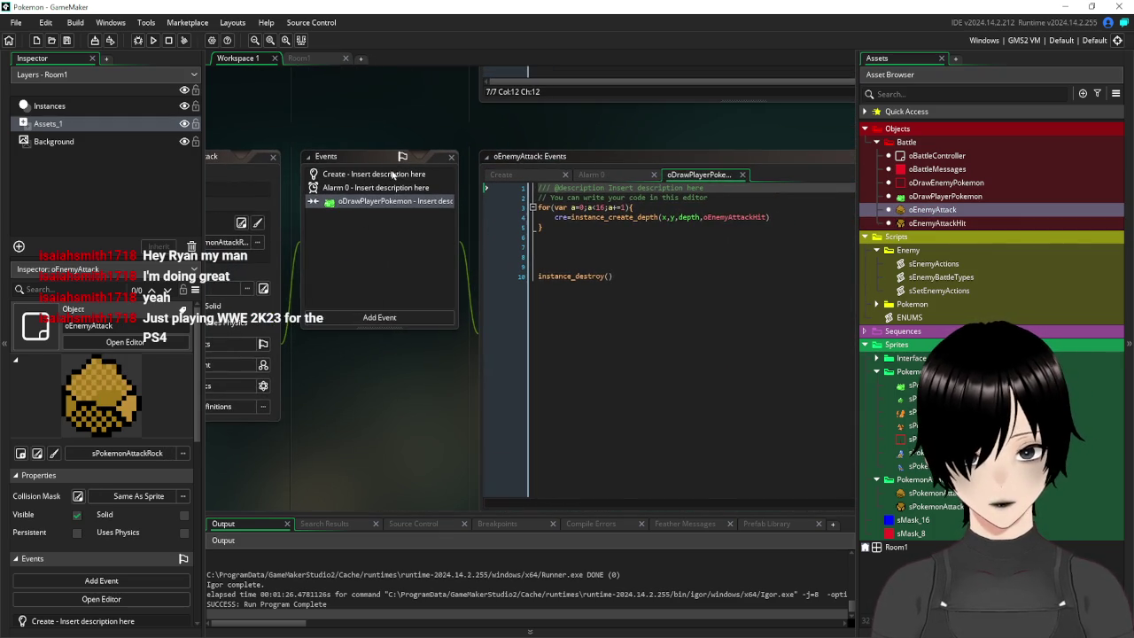
Replace speed=2 with gravity=0.5 in oEnemyAttack's Create event and save
{"action": "left_click", "coordinate": [372, 175]}
{"action": "left_click", "coordinate": [596, 227]}
{"action": "key", "text": "shift+Home"}
{"action": "type", "text": "grav"}
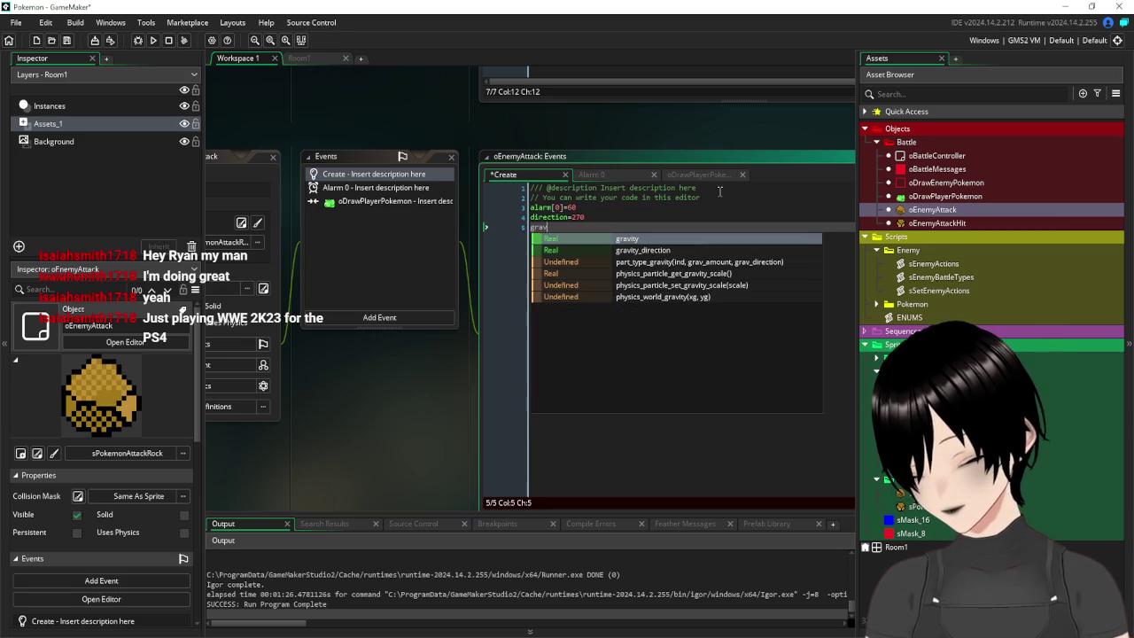
{"action": "type", "text": "ity=0.5"}
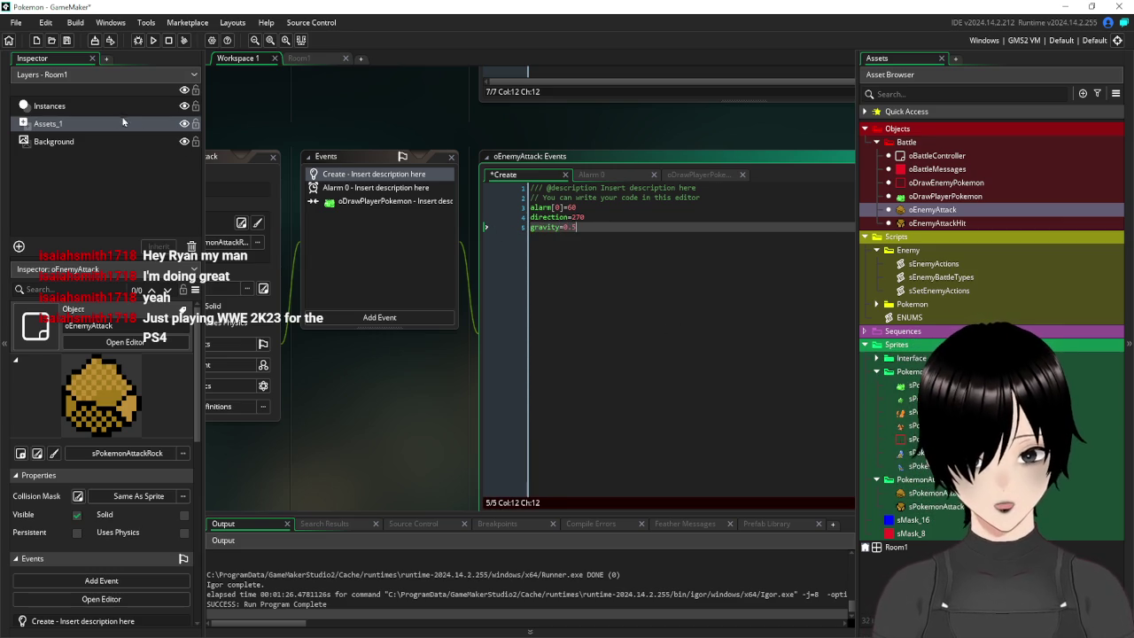
{"action": "left_click", "coordinate": [67, 40]}
Test the falling rock, change its gravity to 0.25, and rerun the game
{"action": "left_click", "coordinate": [154, 40]}
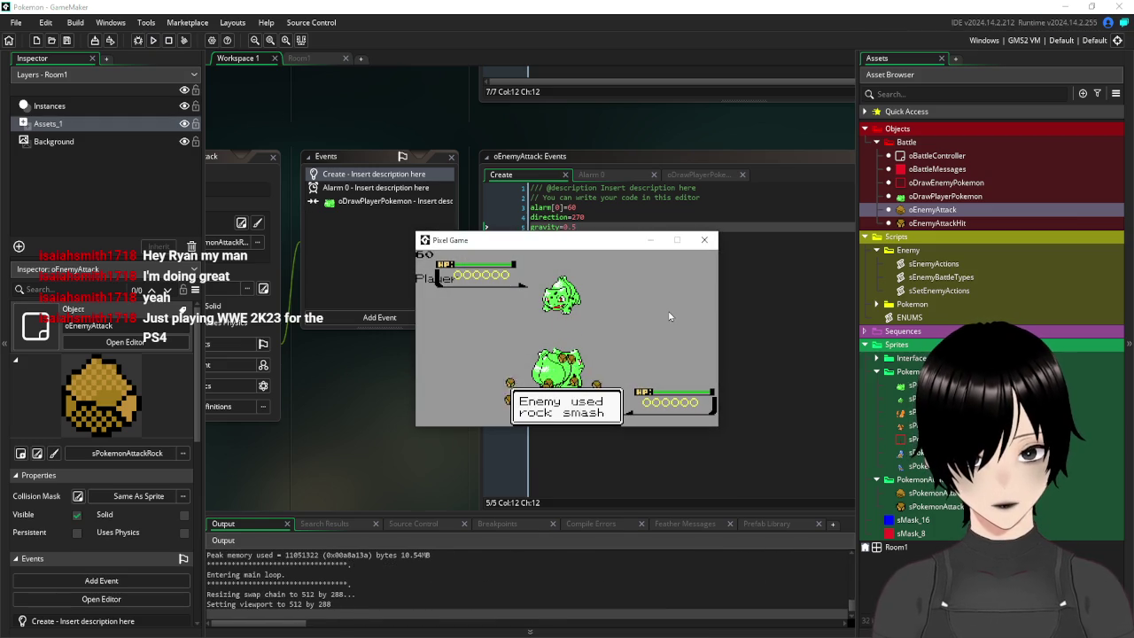
{"action": "left_click", "coordinate": [705, 240]}
{"action": "type", "text": "5"}
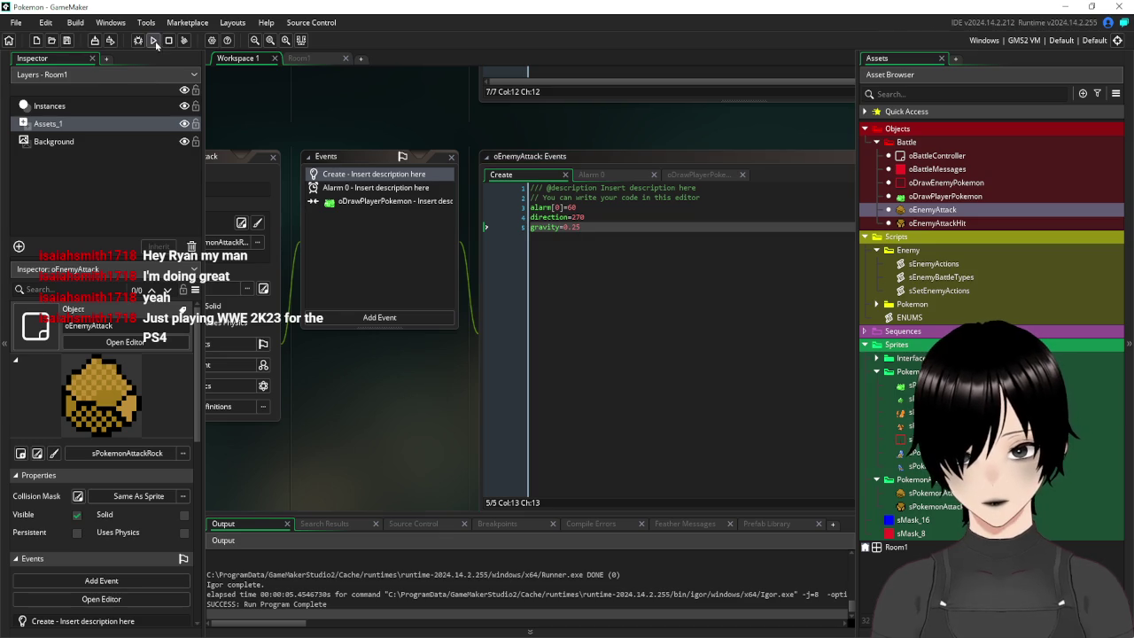
{"action": "left_click", "coordinate": [154, 40]}
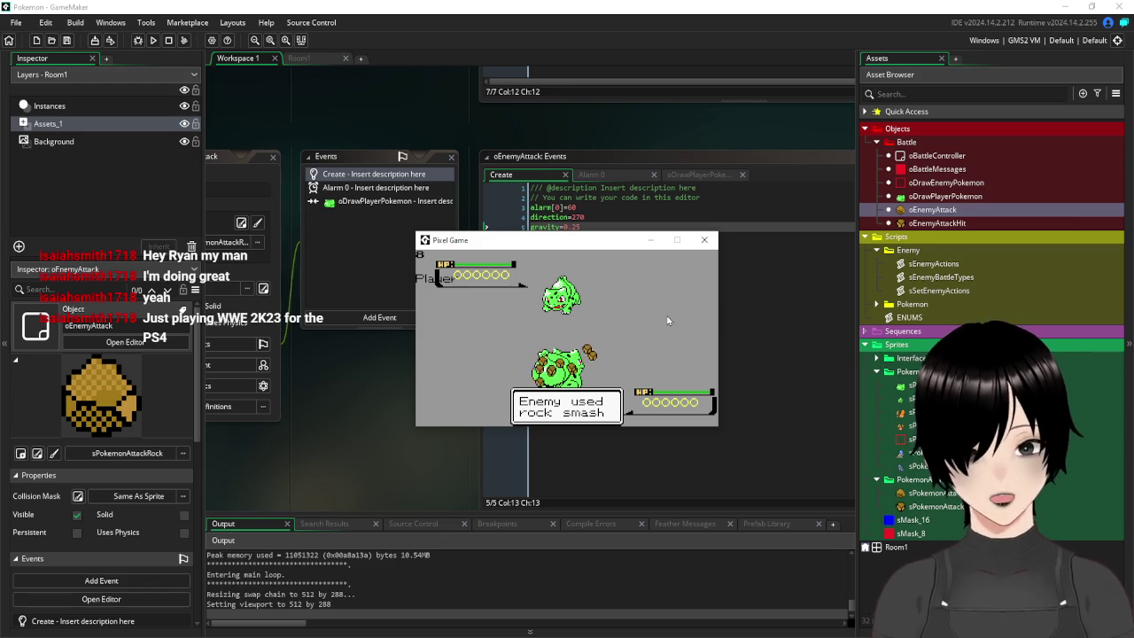
{"action": "left_click", "coordinate": [704, 239]}
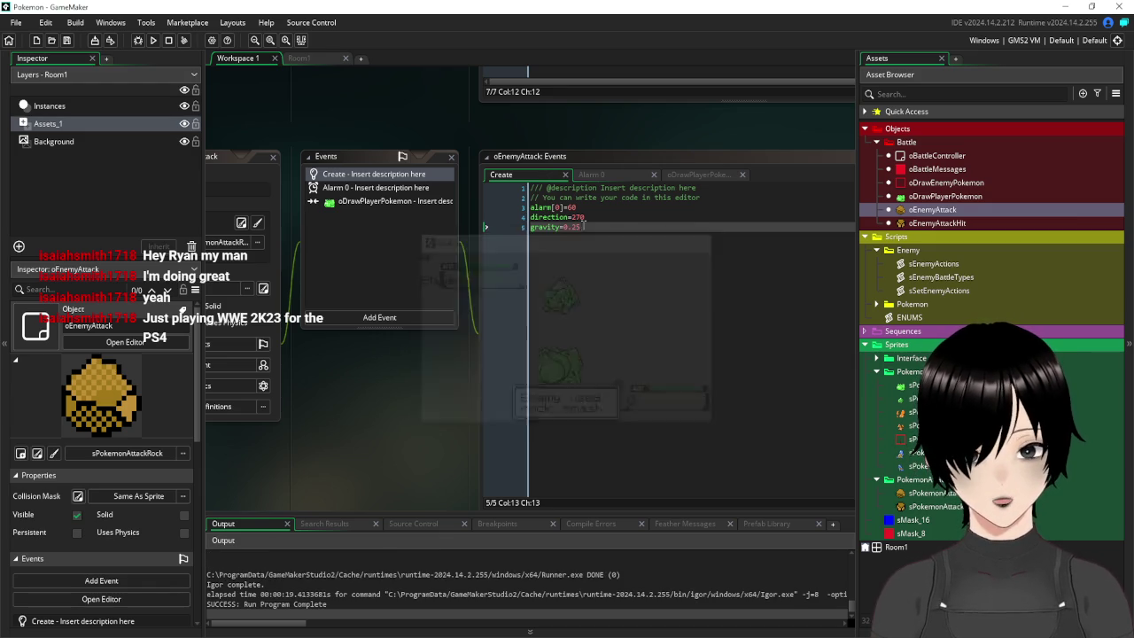
Change gravity to 0.125, save, and test-run the game to watch the shards scatter
{"action": "key", "text": "BackSpace"}
{"action": "key", "text": "BackSpace"}
{"action": "type", "text": "125"}
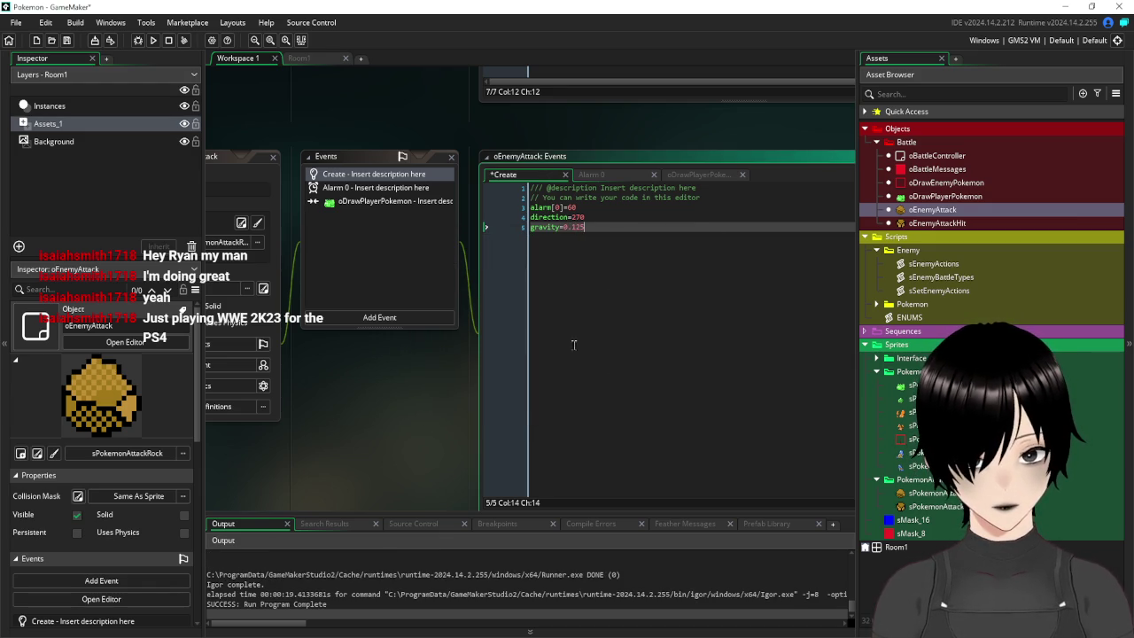
{"action": "left_click", "coordinate": [69, 41]}
{"action": "left_click", "coordinate": [154, 41]}
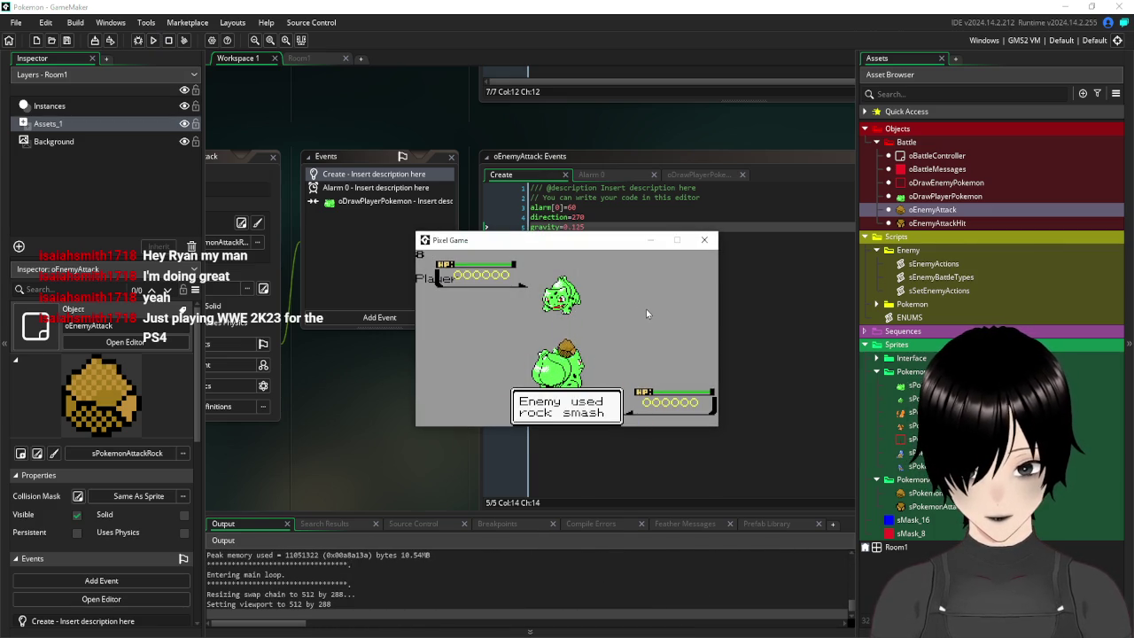
{"action": "left_click", "coordinate": [710, 242]}
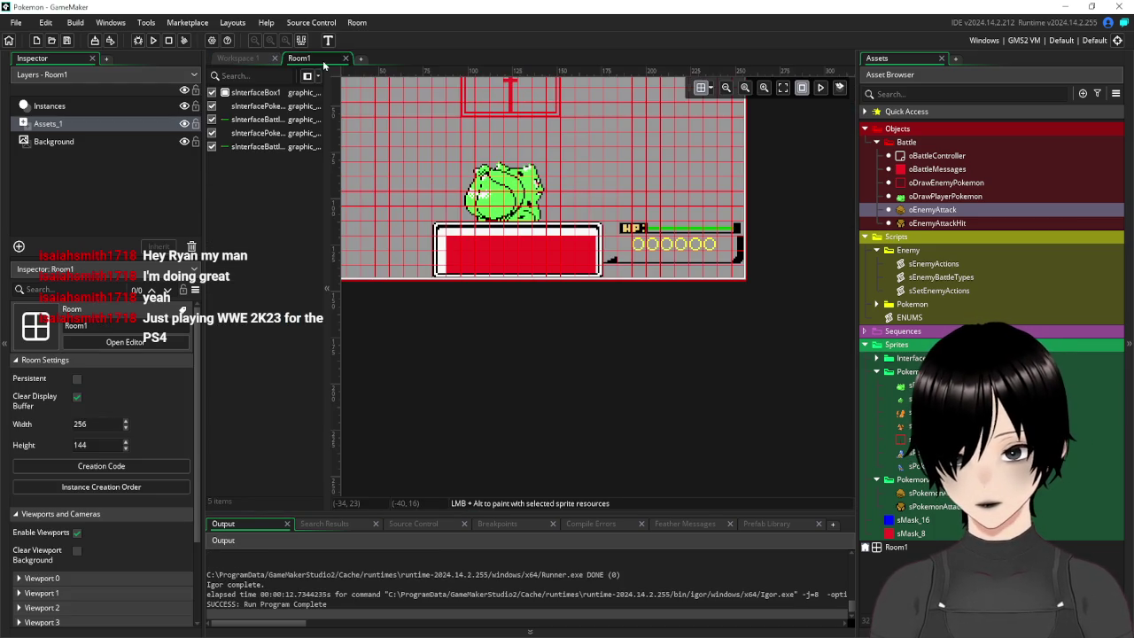
Close the running game and set Room1's width to 288
{"action": "left_click", "coordinate": [321, 58]}
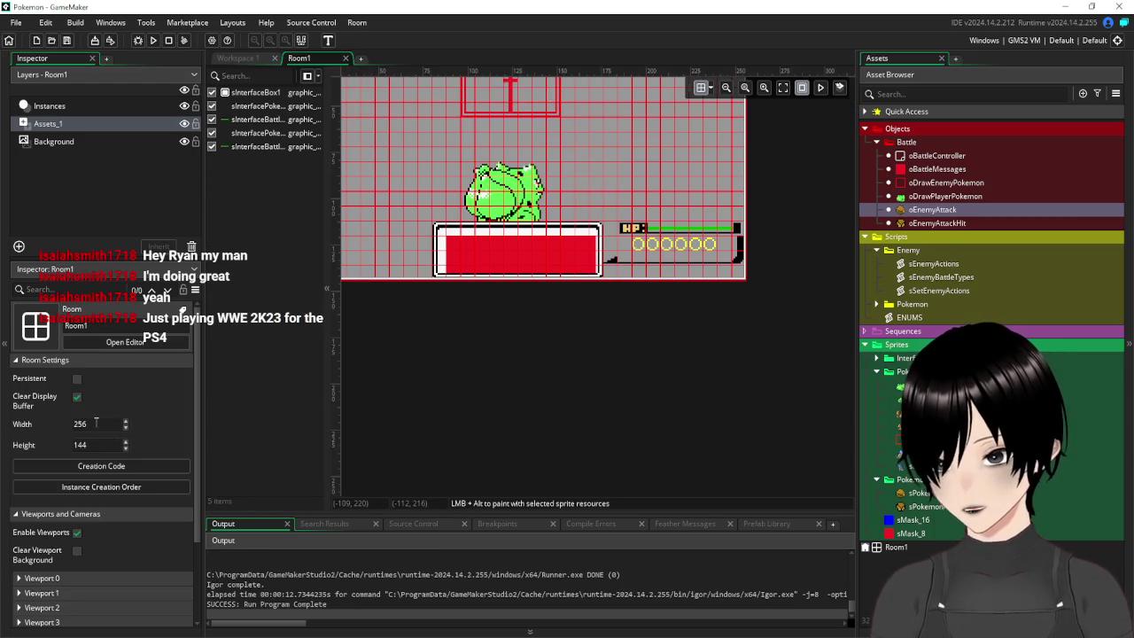
{"action": "left_click", "coordinate": [96, 424]}
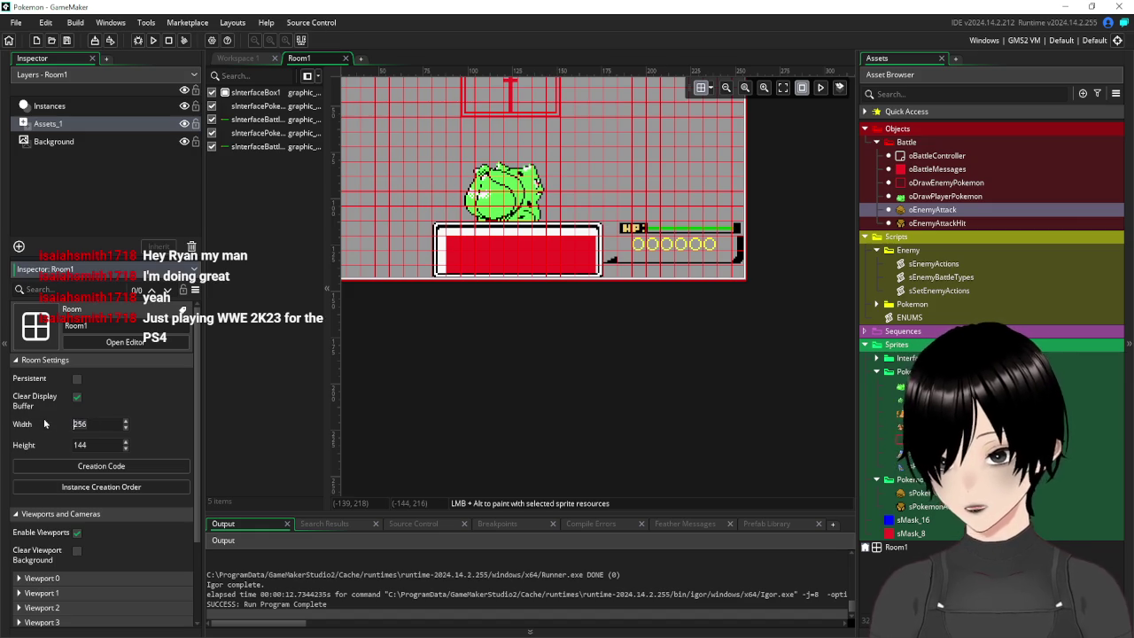
{"action": "key", "text": "Return"}
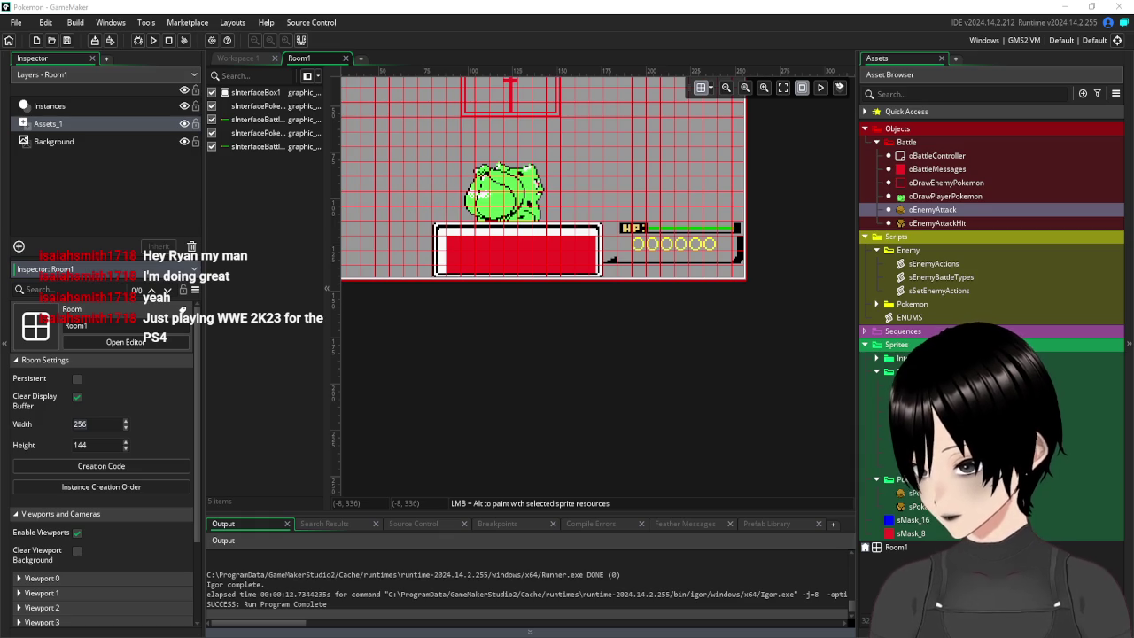
{"action": "left_click", "coordinate": [75, 424]}
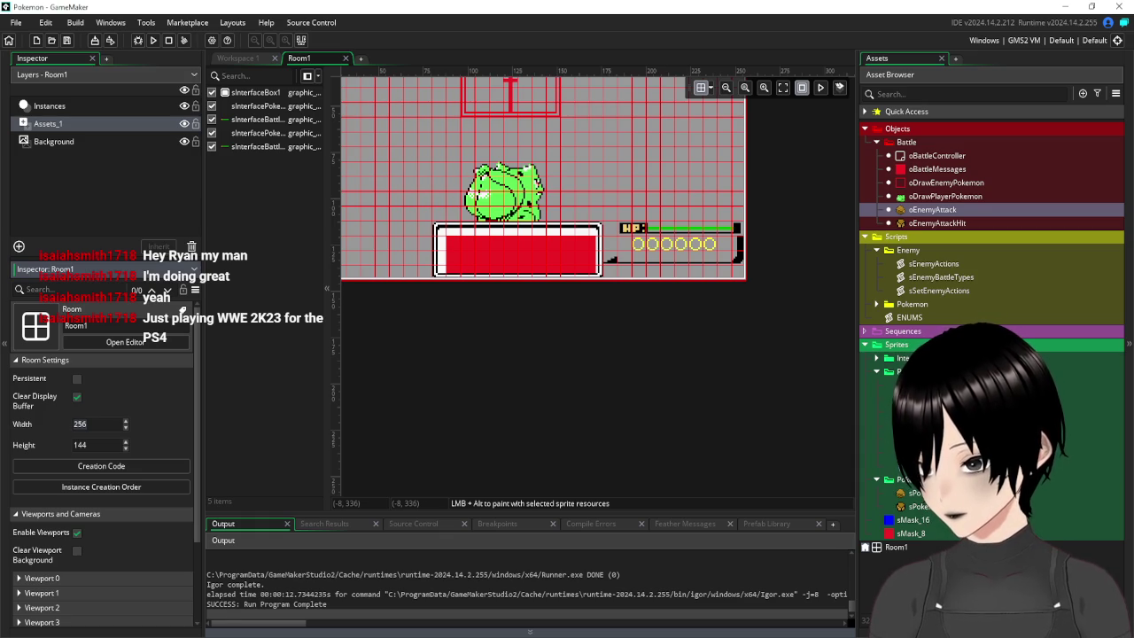
{"action": "double_click", "coordinate": [101, 423]}
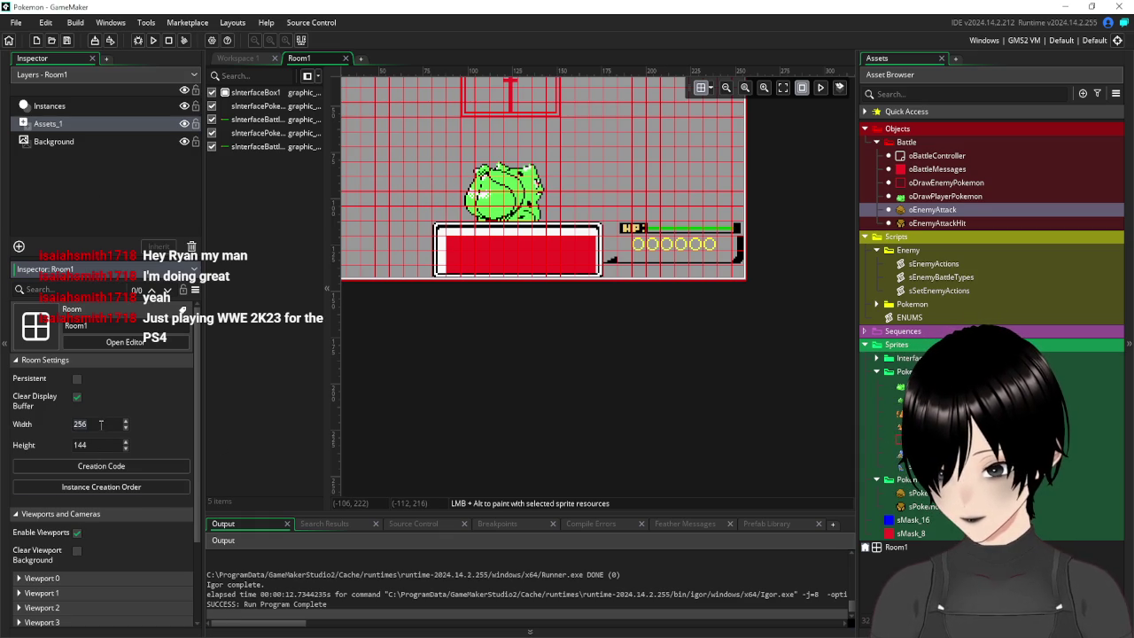
{"action": "key", "text": "Return"}
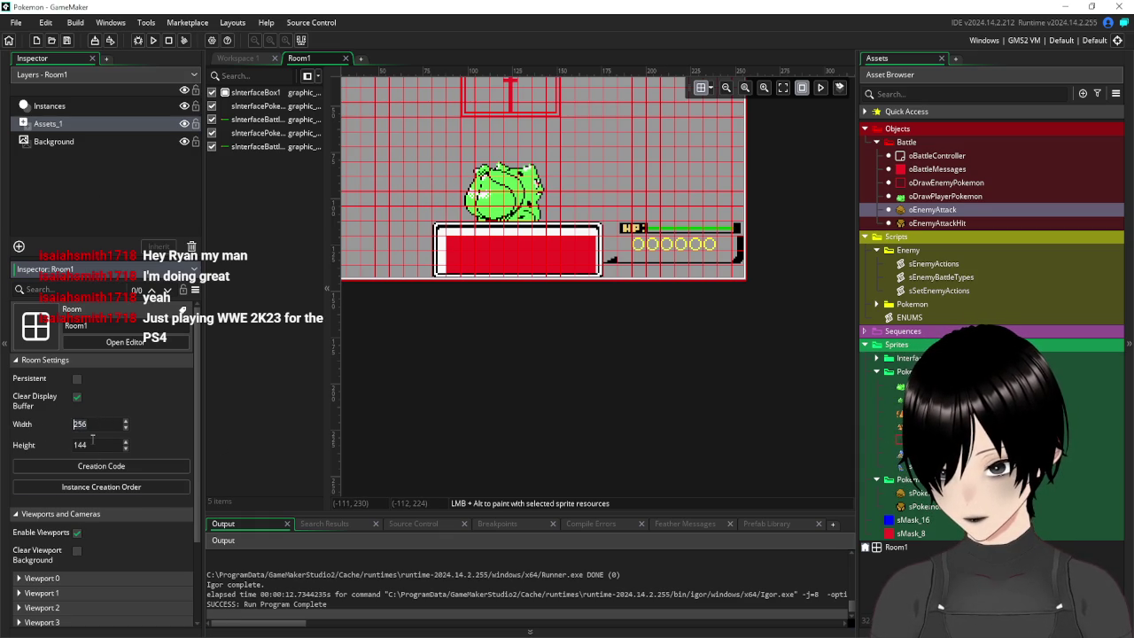
{"action": "double_click", "coordinate": [104, 440]}
{"action": "type", "text": "288"}
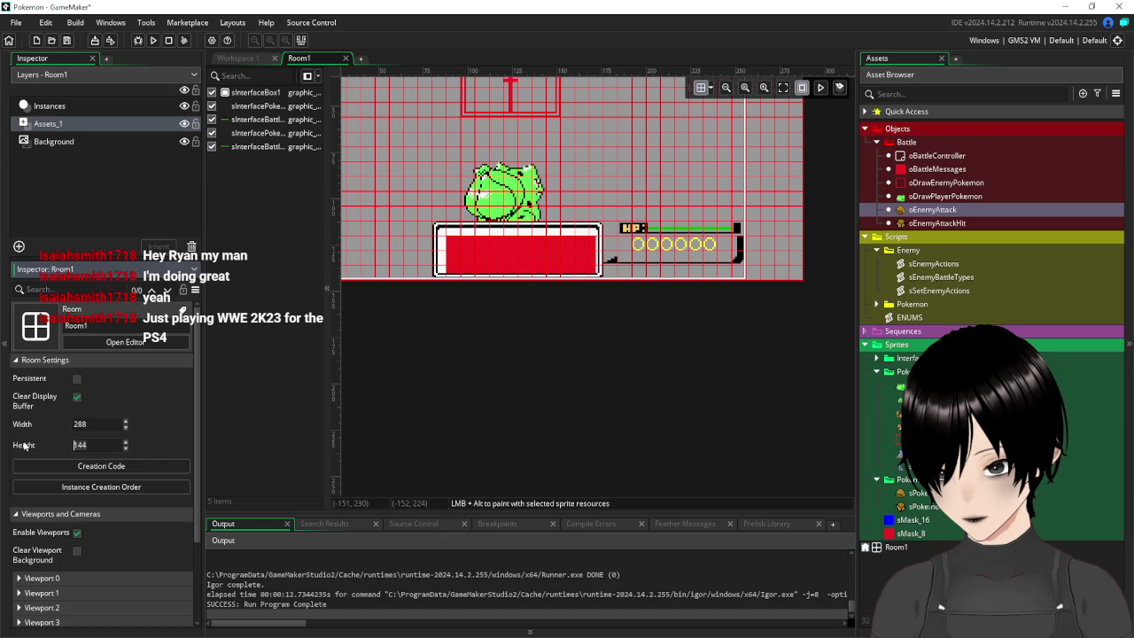
{"action": "key", "text": "shift+Tab"}
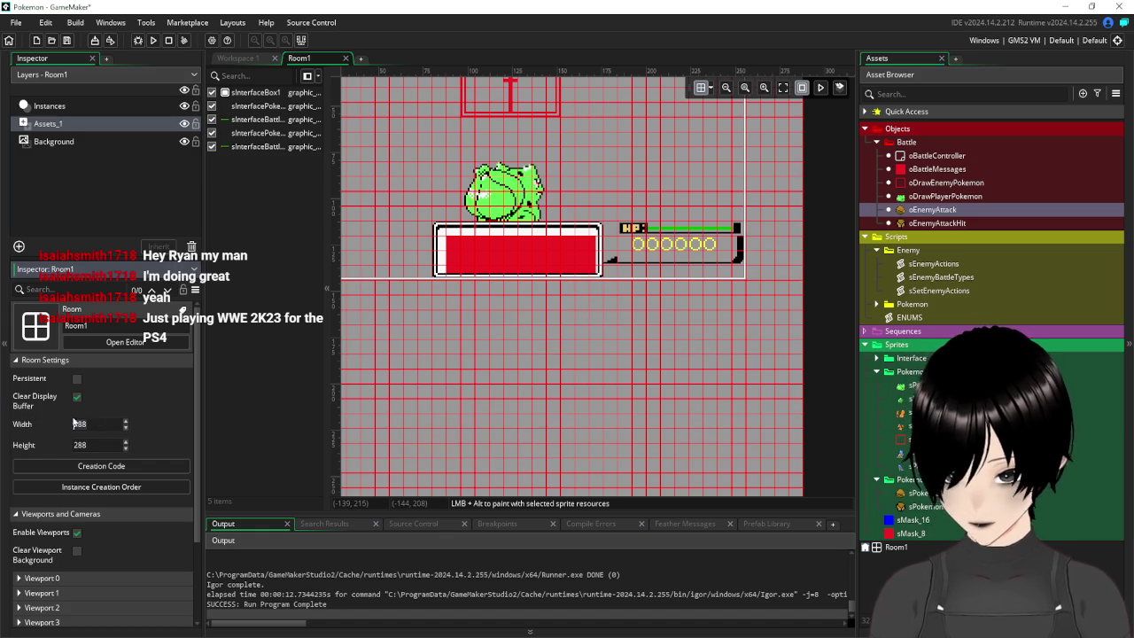
Undo the accidental 288 height and set Room1's height to 162
{"action": "left_click", "coordinate": [249, 357]}
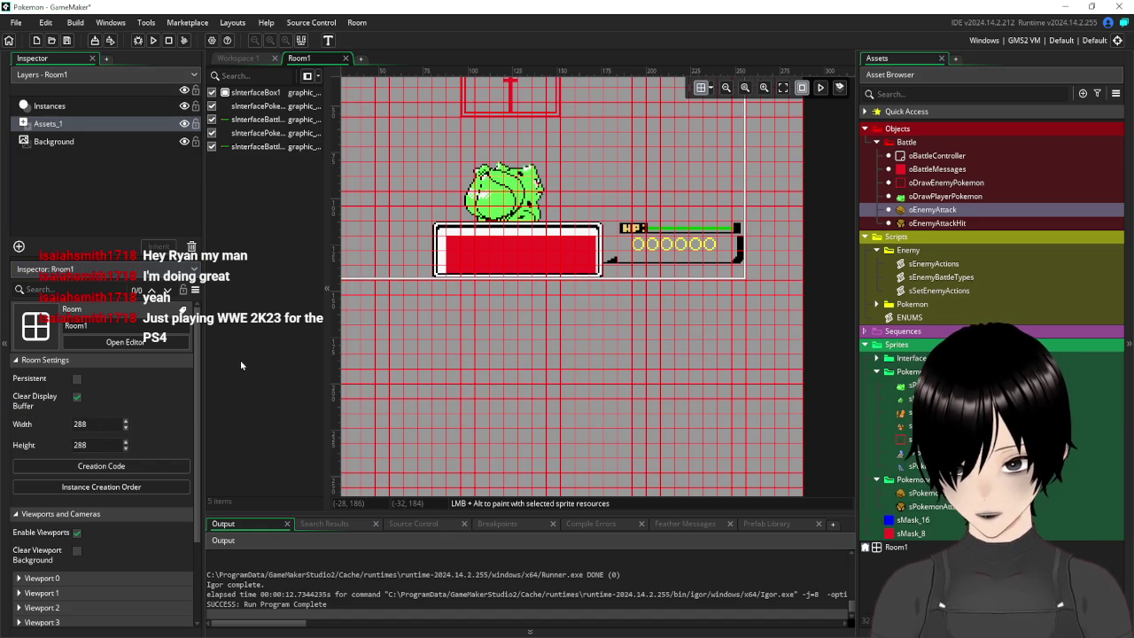
{"action": "key", "text": "ctrl+z"}
{"action": "scroll", "coordinate": [435, 410], "scroll_direction": "up", "scroll_amount": 3}
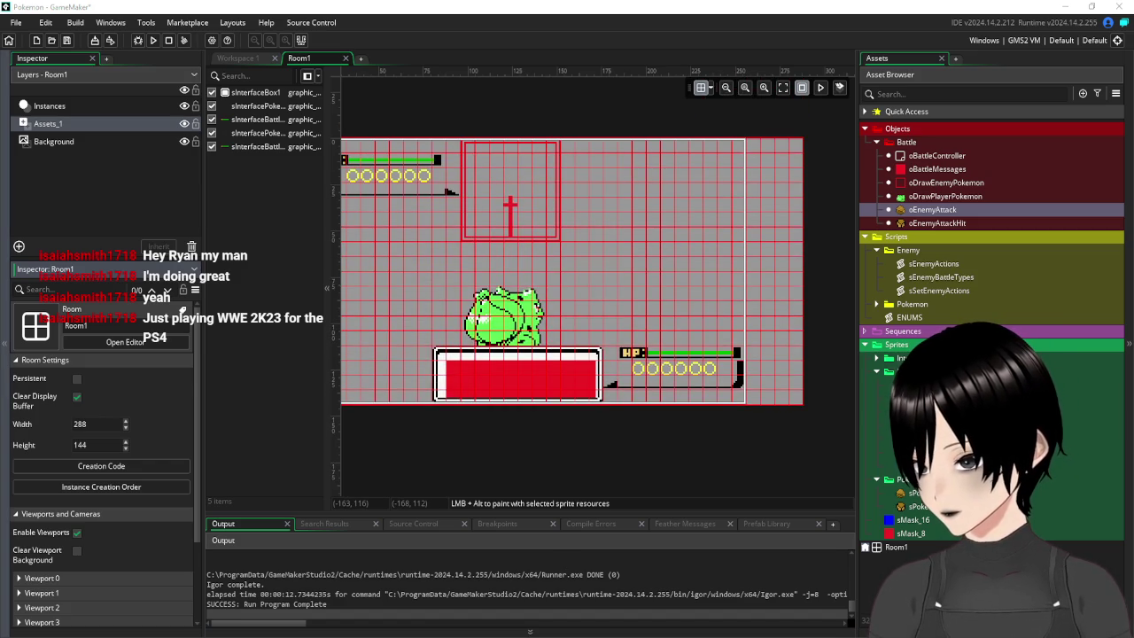
{"action": "left_click", "coordinate": [28, 447]}
{"action": "type", "text": "162"}
{"action": "key", "text": "Return"}
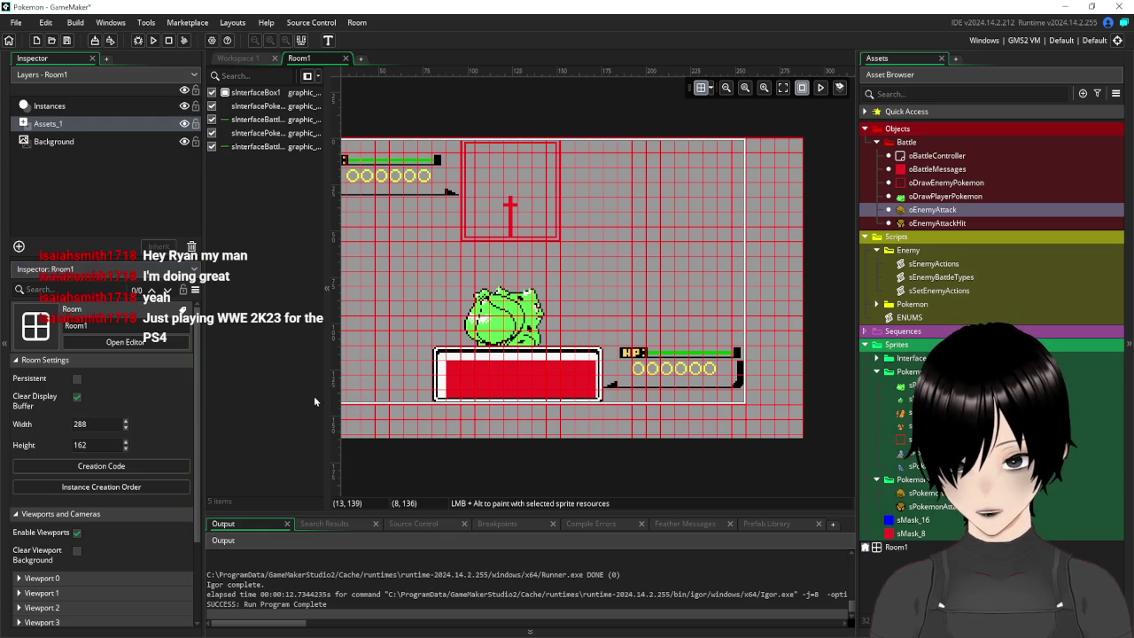
{"action": "scroll", "coordinate": [690, 440], "scroll_direction": "down", "scroll_amount": 3}
Change Room1's height from 162 to 160 so the room is 288 by 160
{"action": "scroll", "coordinate": [690, 440], "scroll_direction": "up", "scroll_amount": 3}
{"action": "scroll", "coordinate": [690, 439], "scroll_direction": "up", "scroll_amount": 3}
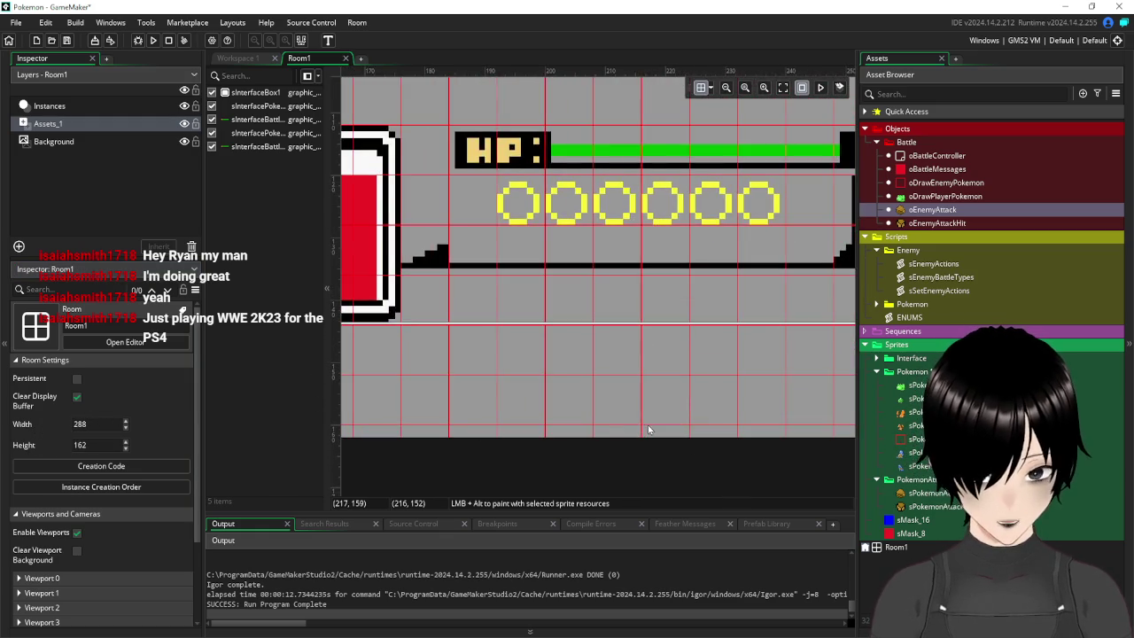
{"action": "scroll", "coordinate": [447, 411], "scroll_direction": "down", "scroll_amount": 3}
{"action": "scroll", "coordinate": [447, 411], "scroll_direction": "down", "scroll_amount": 1}
{"action": "mouse_move", "coordinate": [451, 413]}
{"action": "left_mouse_down"}
{"action": "mouse_move", "coordinate": [537, 409]}
{"action": "mouse_move", "coordinate": [539, 393]}
{"action": "left_mouse_up"}
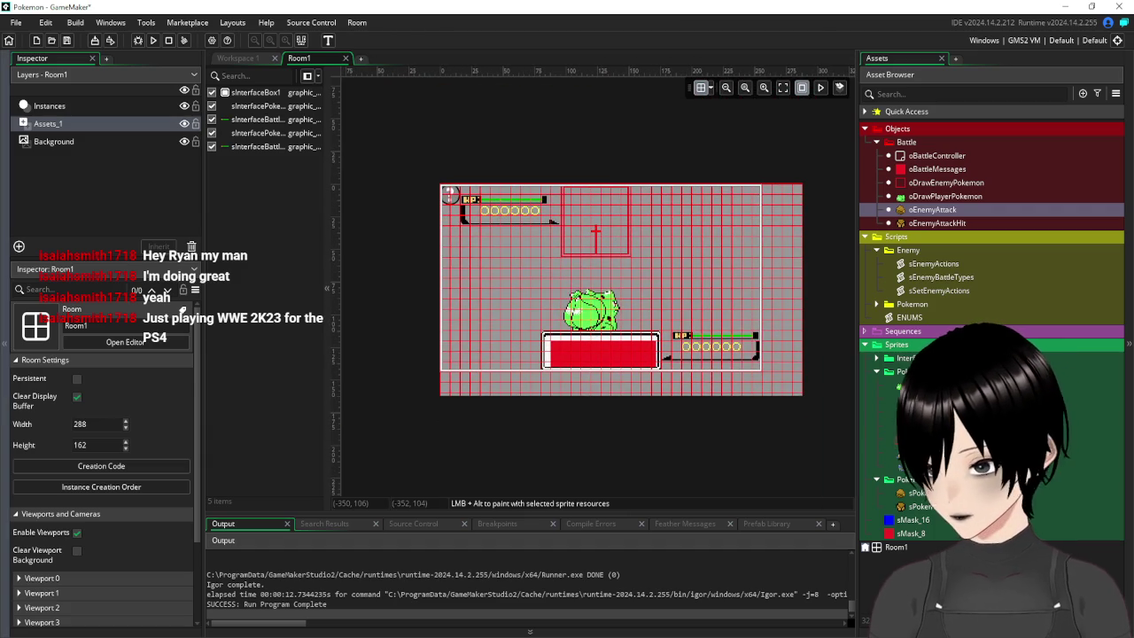
{"action": "left_click", "coordinate": [106, 442]}
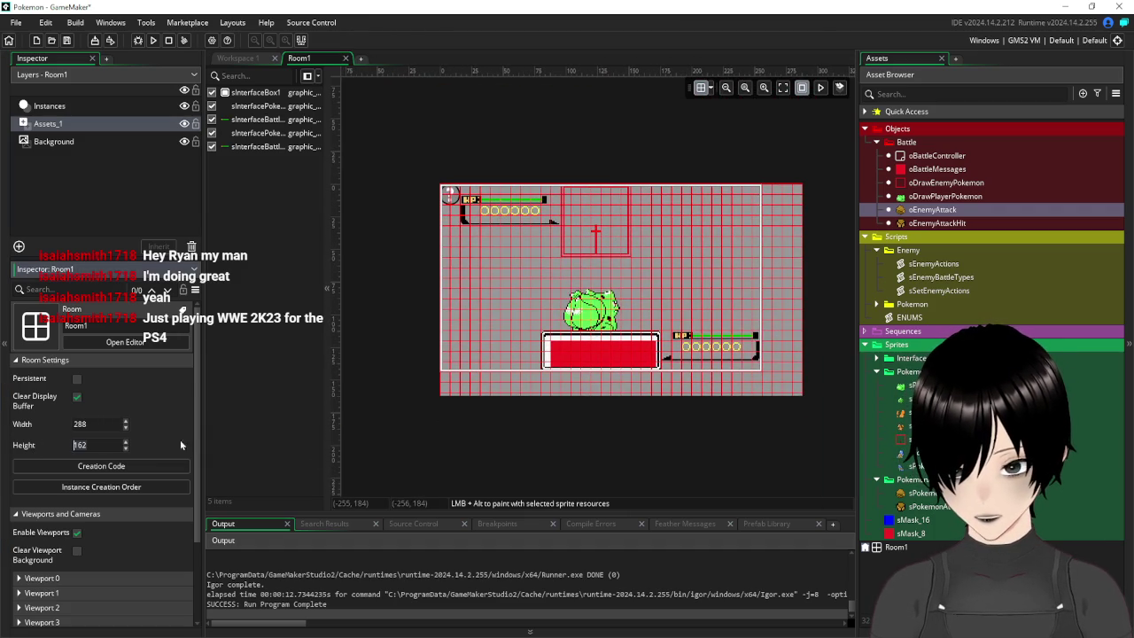
{"action": "left_click", "coordinate": [511, 447]}
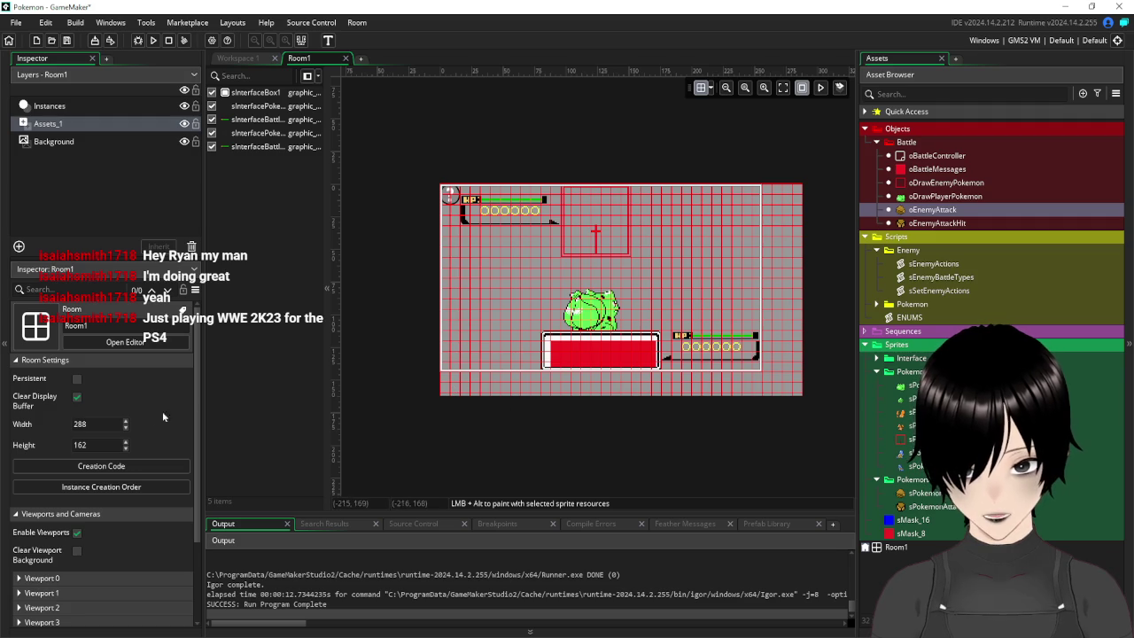
{"action": "left_click", "coordinate": [90, 440]}
{"action": "type", "text": "160"}
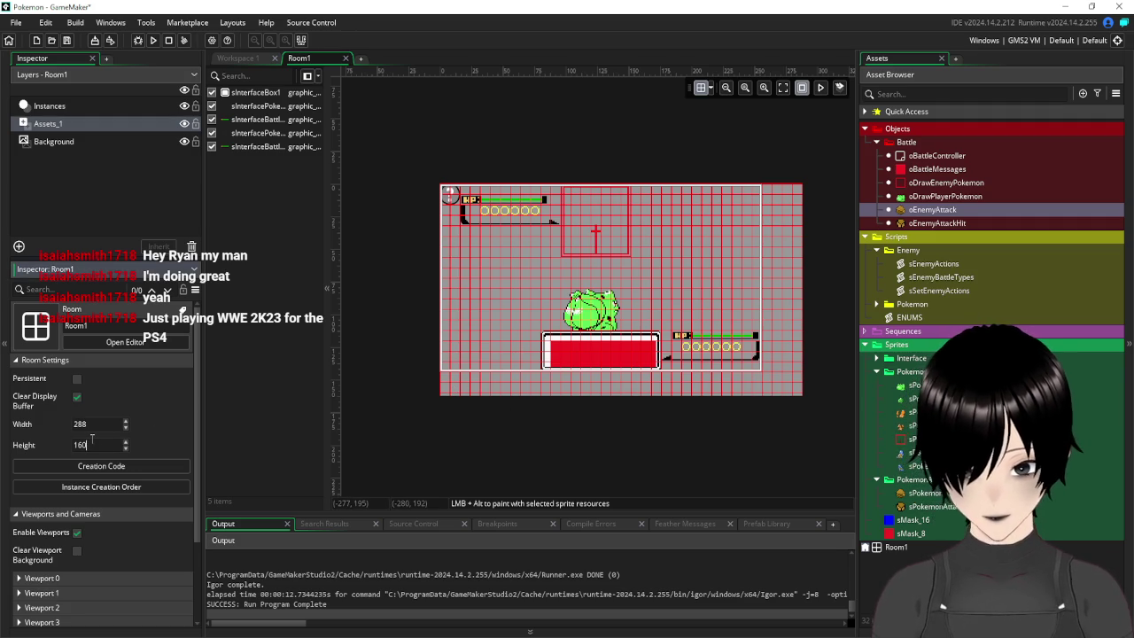
{"action": "key", "text": "Return"}
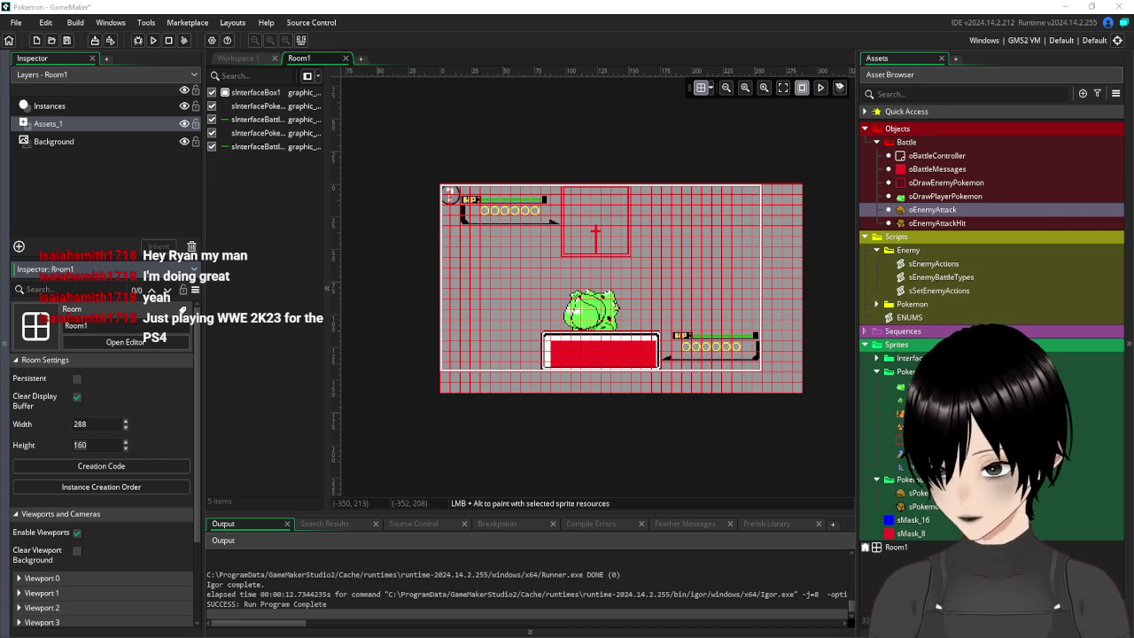
{"action": "key", "text": "alt+Tab"}
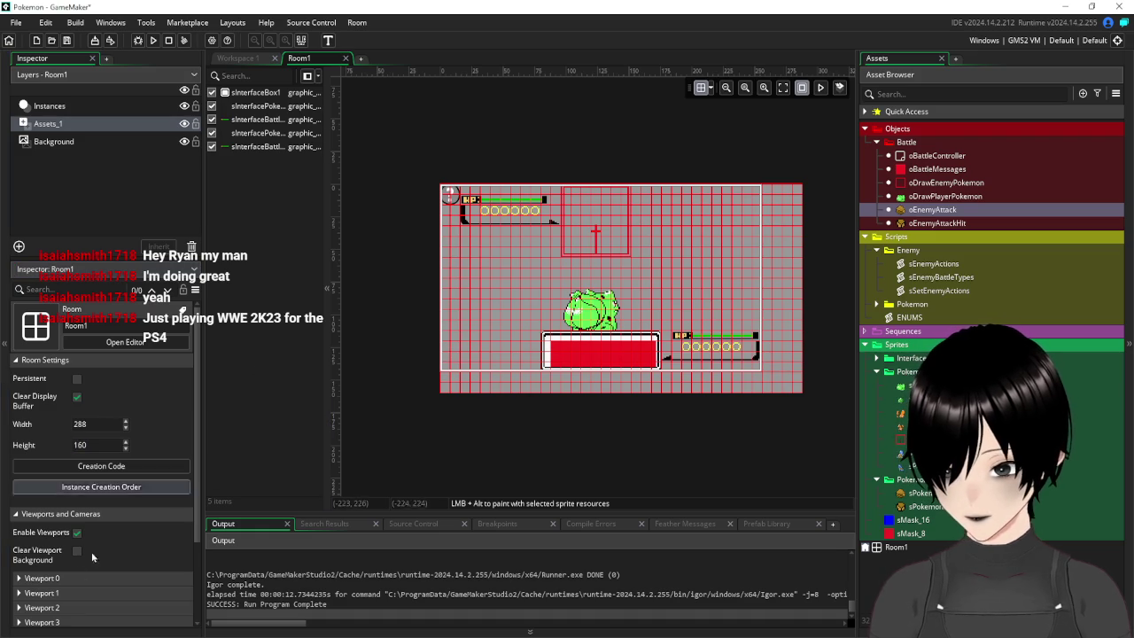
Expand Viewport 0 and set its camera width to 288 and height to 160
{"action": "scroll", "coordinate": [96, 511], "scroll_direction": "down", "scroll_amount": 2}
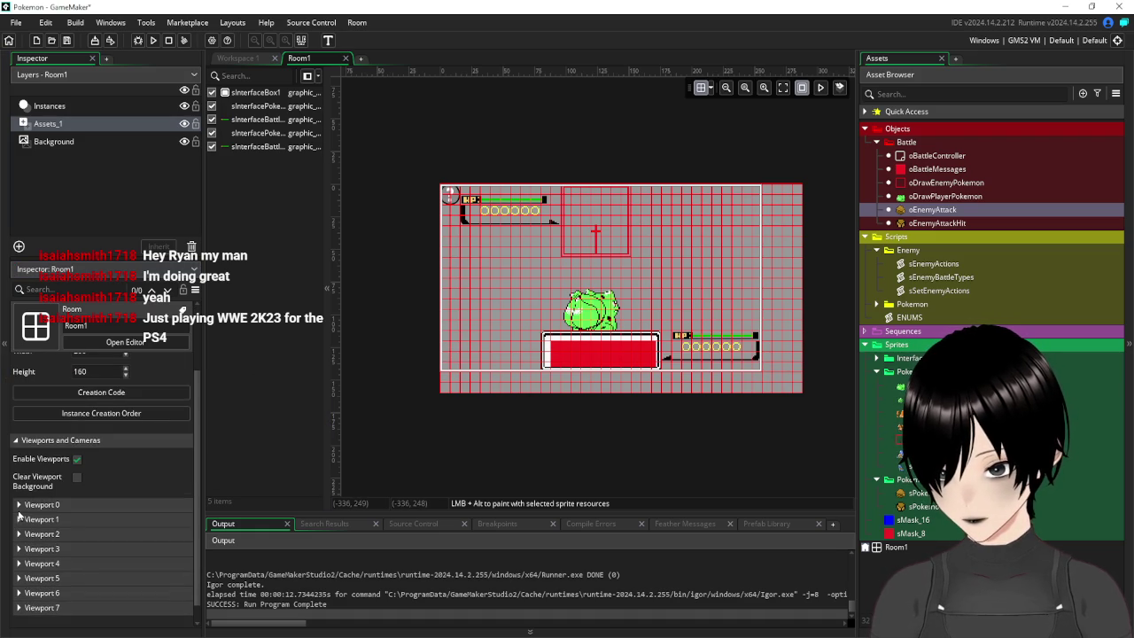
{"action": "left_click", "coordinate": [18, 505]}
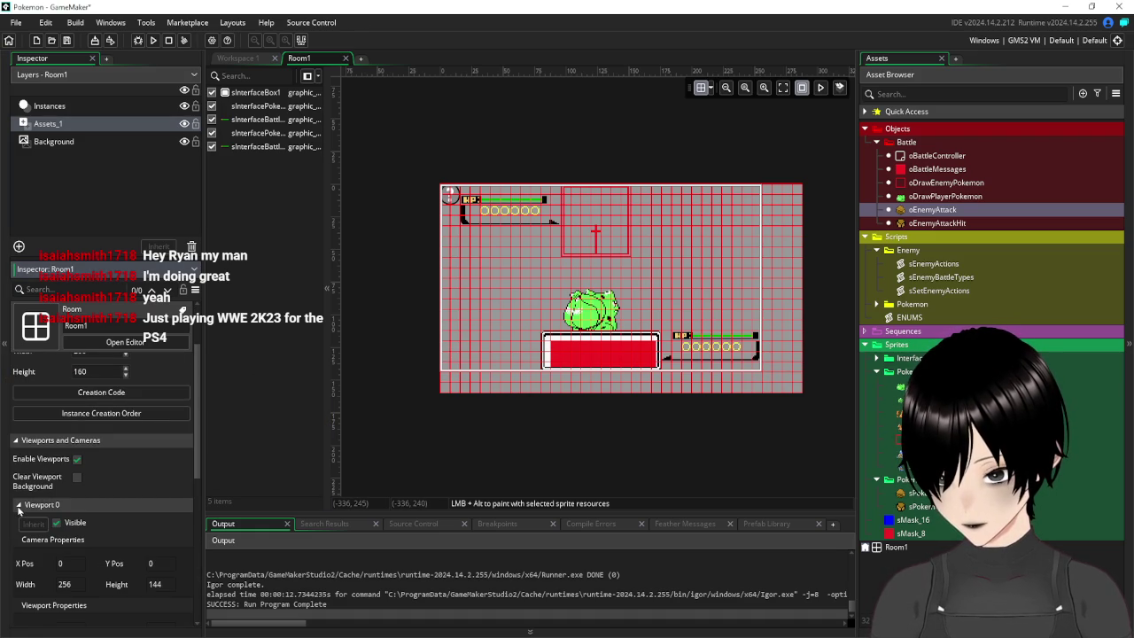
{"action": "scroll", "coordinate": [118, 448], "scroll_direction": "up", "scroll_amount": 1}
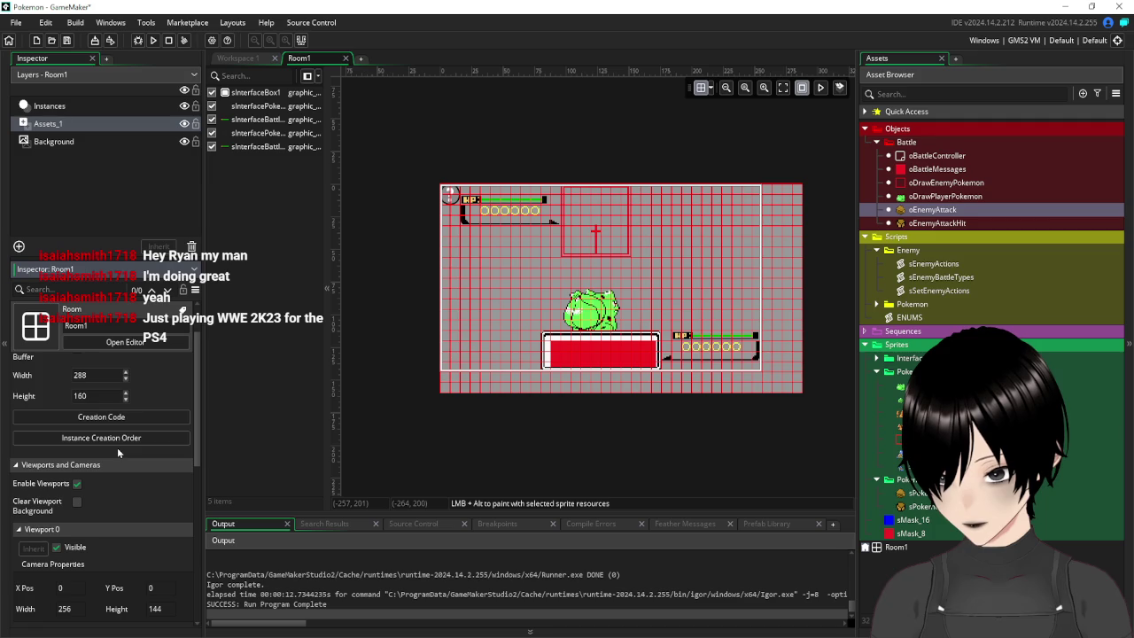
{"action": "scroll", "coordinate": [117, 447], "scroll_direction": "down", "scroll_amount": 1}
{"action": "scroll", "coordinate": [117, 453], "scroll_direction": "up", "scroll_amount": 1}
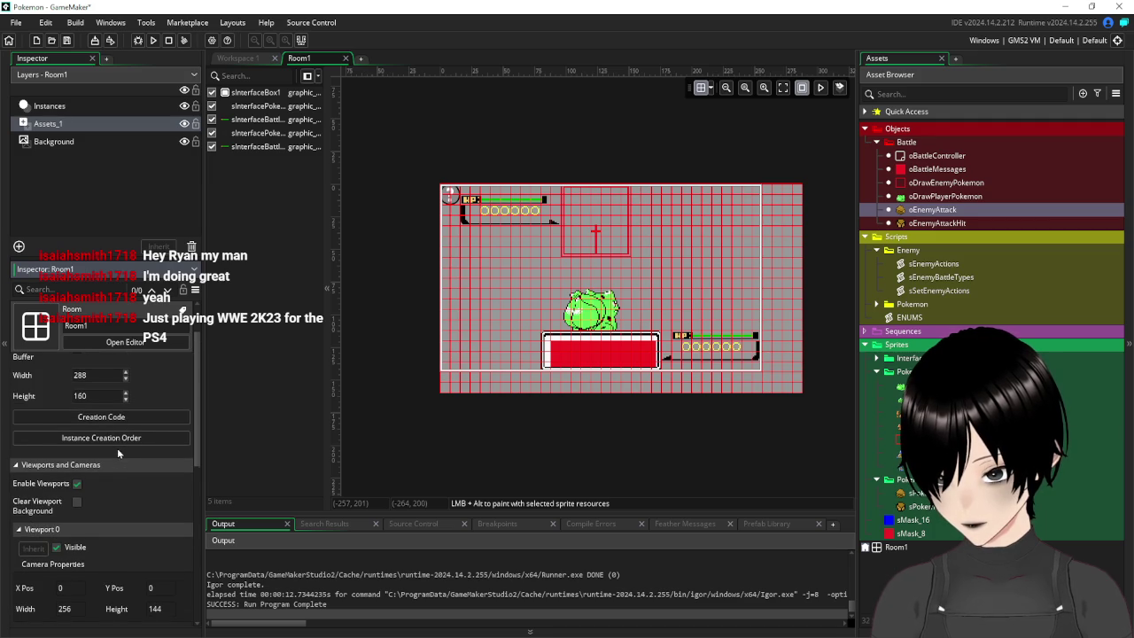
{"action": "scroll", "coordinate": [117, 447], "scroll_direction": "down", "scroll_amount": 3}
{"action": "scroll", "coordinate": [117, 447], "scroll_direction": "up", "scroll_amount": 2}
{"action": "scroll", "coordinate": [116, 448], "scroll_direction": "up", "scroll_amount": 2}
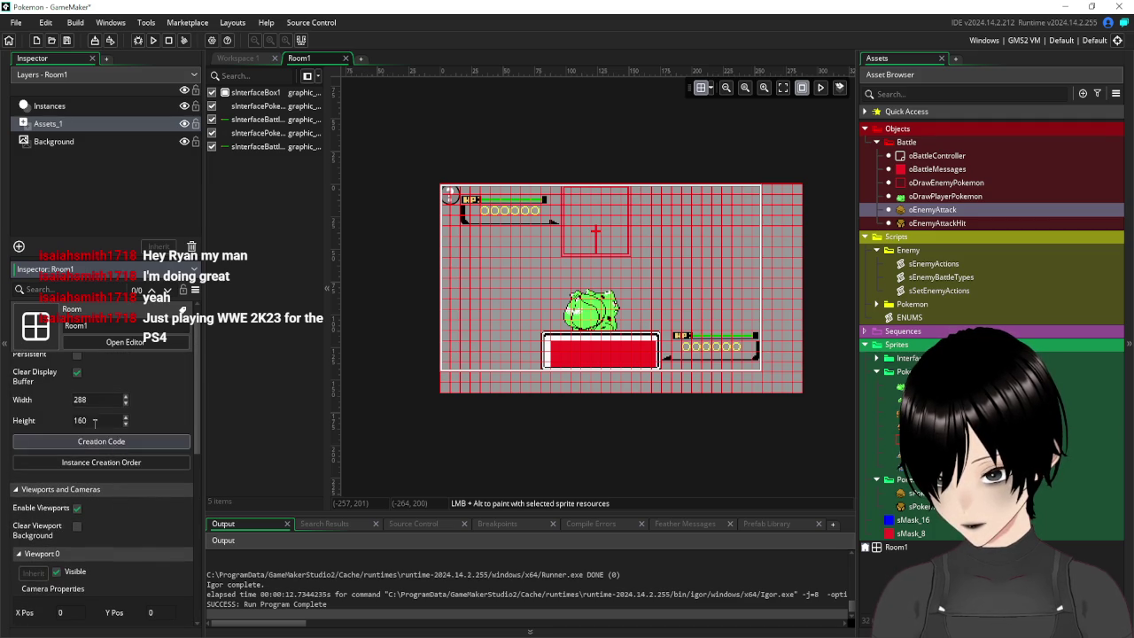
{"action": "scroll", "coordinate": [125, 484], "scroll_direction": "down", "scroll_amount": 3}
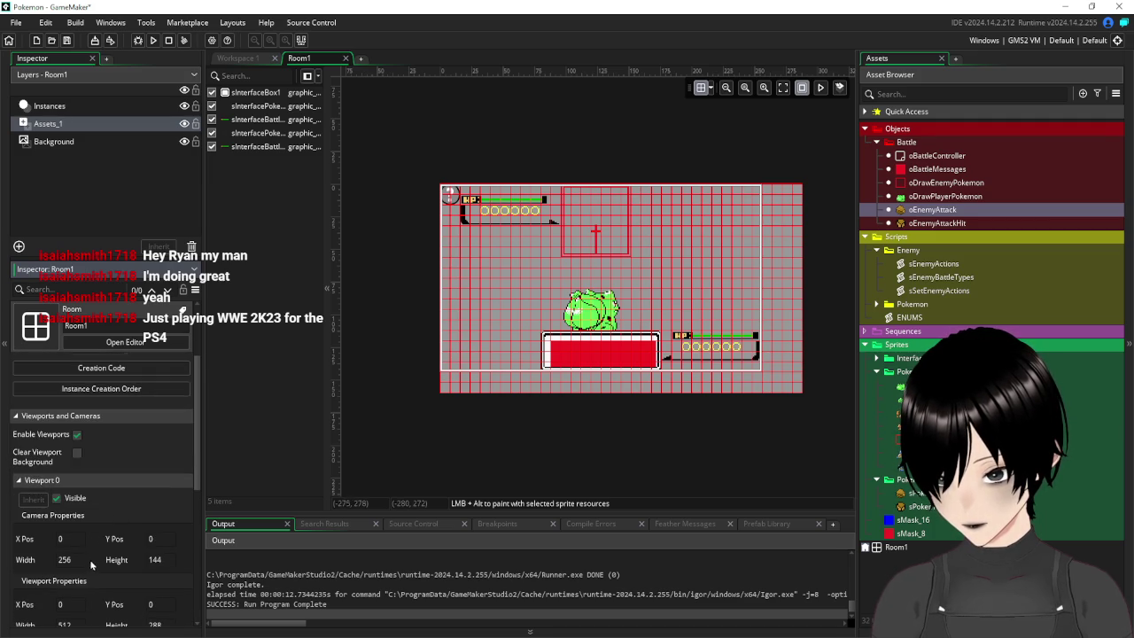
{"action": "left_click", "coordinate": [23, 560]}
{"action": "type", "text": "288"}
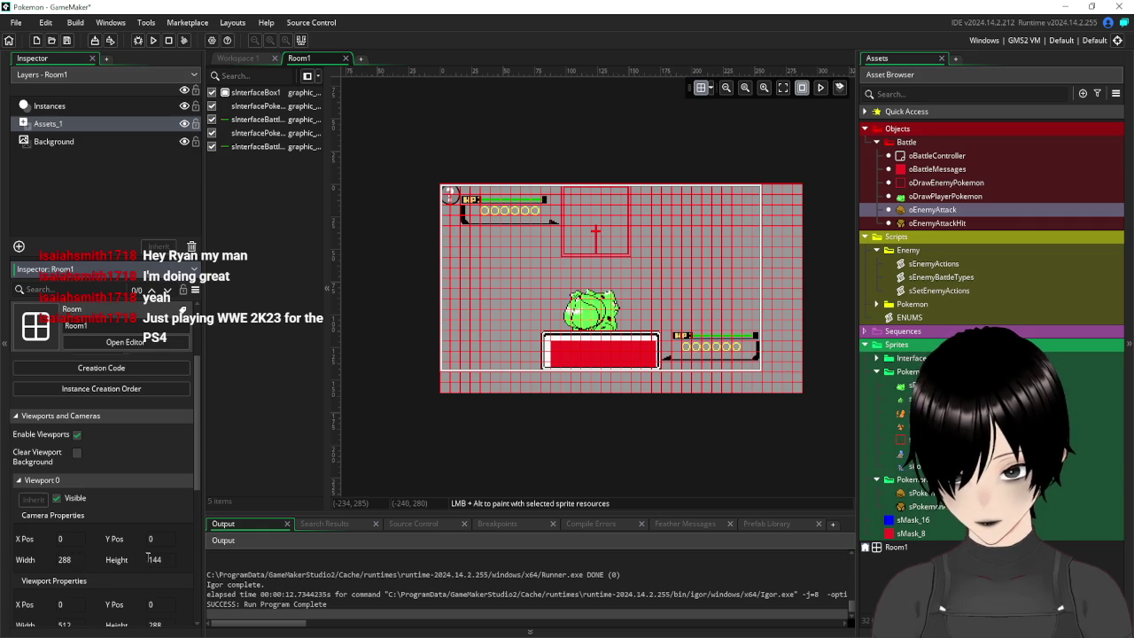
{"action": "left_click", "coordinate": [168, 559]}
{"action": "type", "text": "160"}
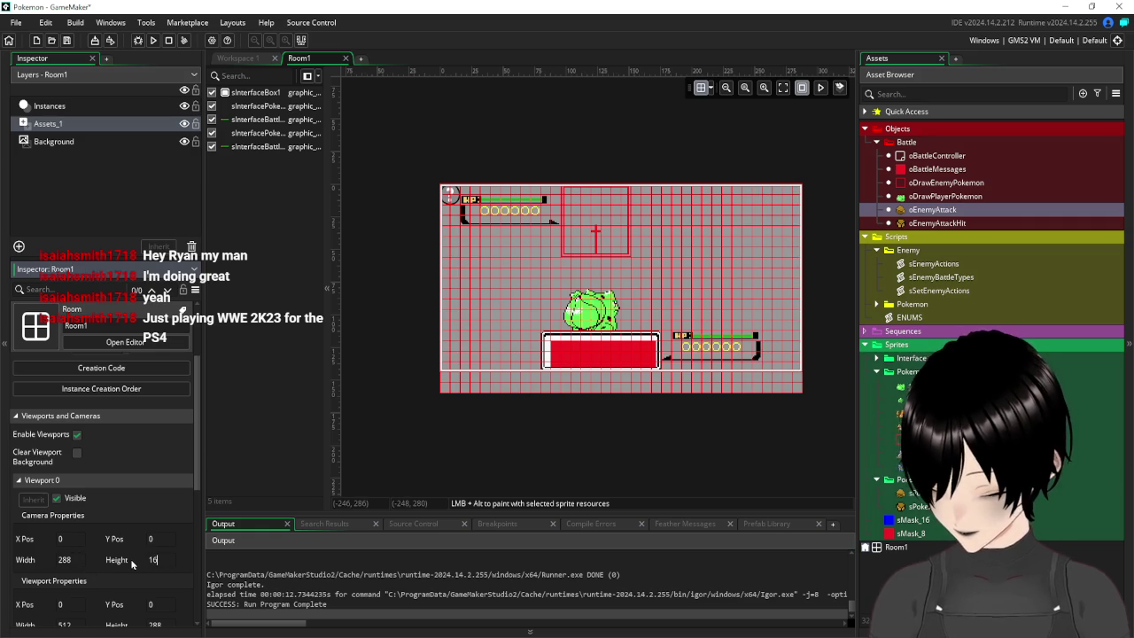
{"action": "key", "text": "Return"}
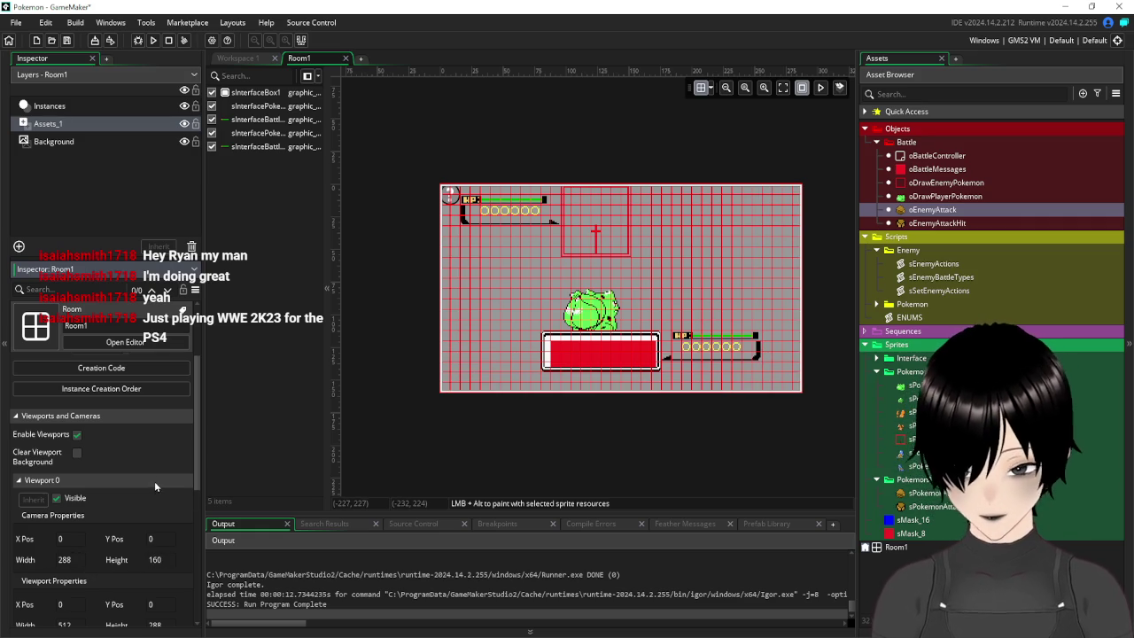
Set Viewport 0's viewport height to 320
{"action": "scroll", "coordinate": [140, 443], "scroll_direction": "down", "scroll_amount": 1}
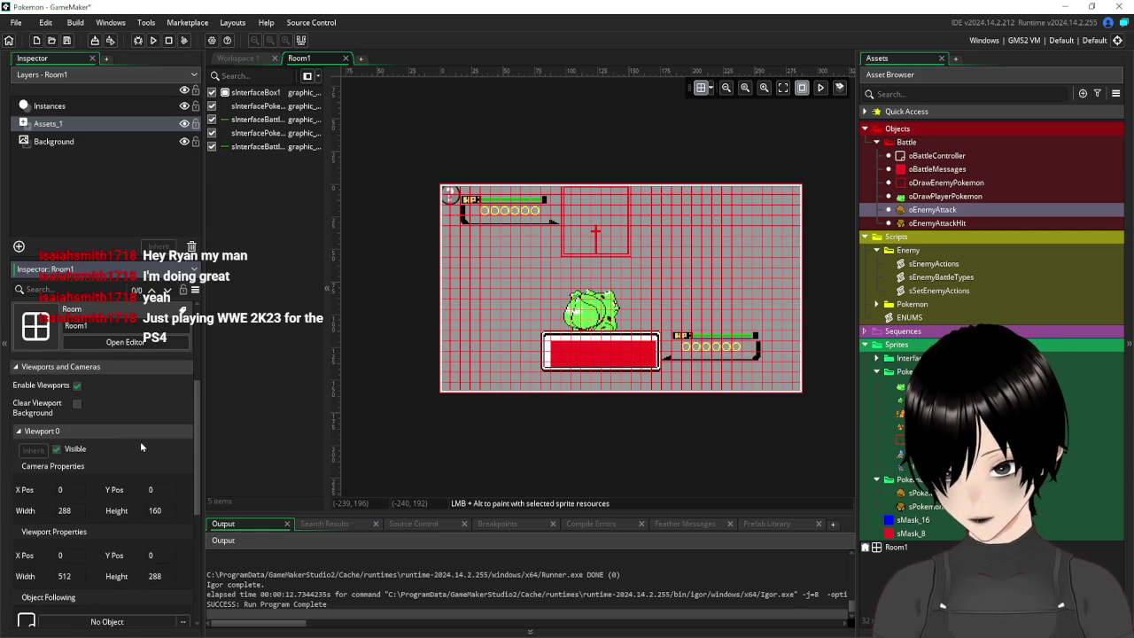
{"action": "left_click", "coordinate": [157, 576]}
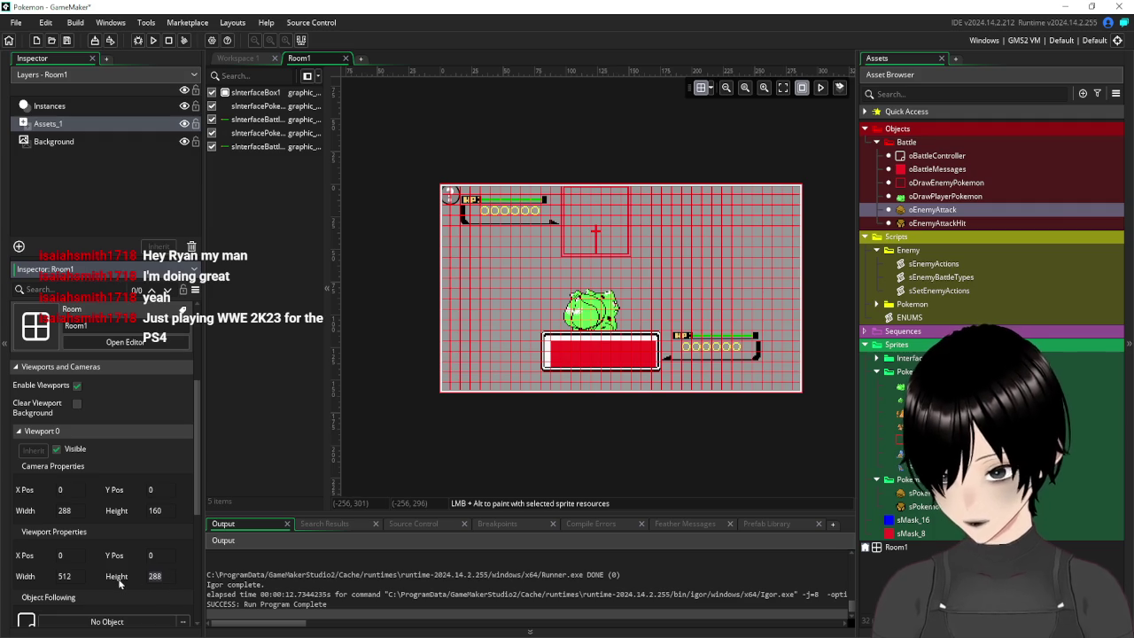
{"action": "type", "text": "320"}
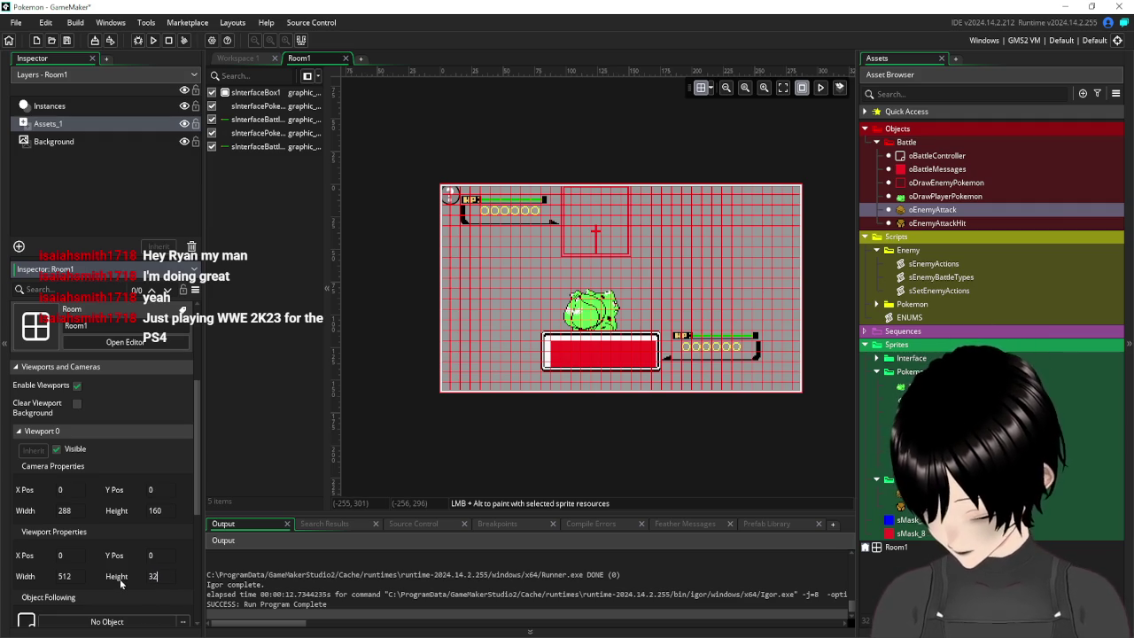
{"action": "left_click", "coordinate": [60, 576]}
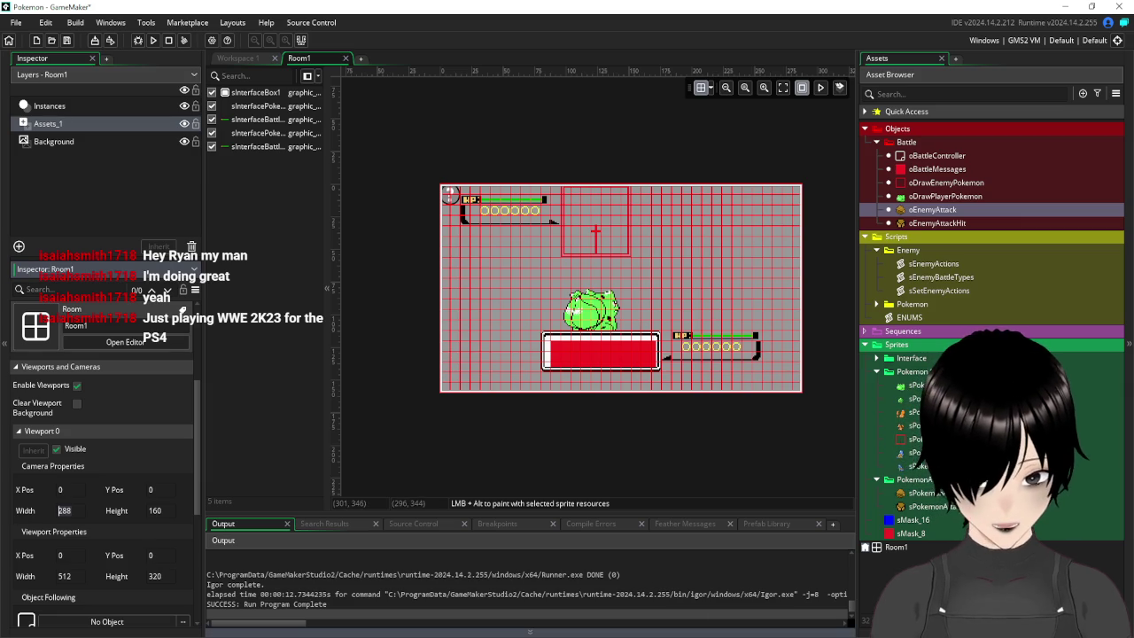
{"action": "key", "text": "alt+Tab"}
{"action": "left_click", "coordinate": [706, 176]}
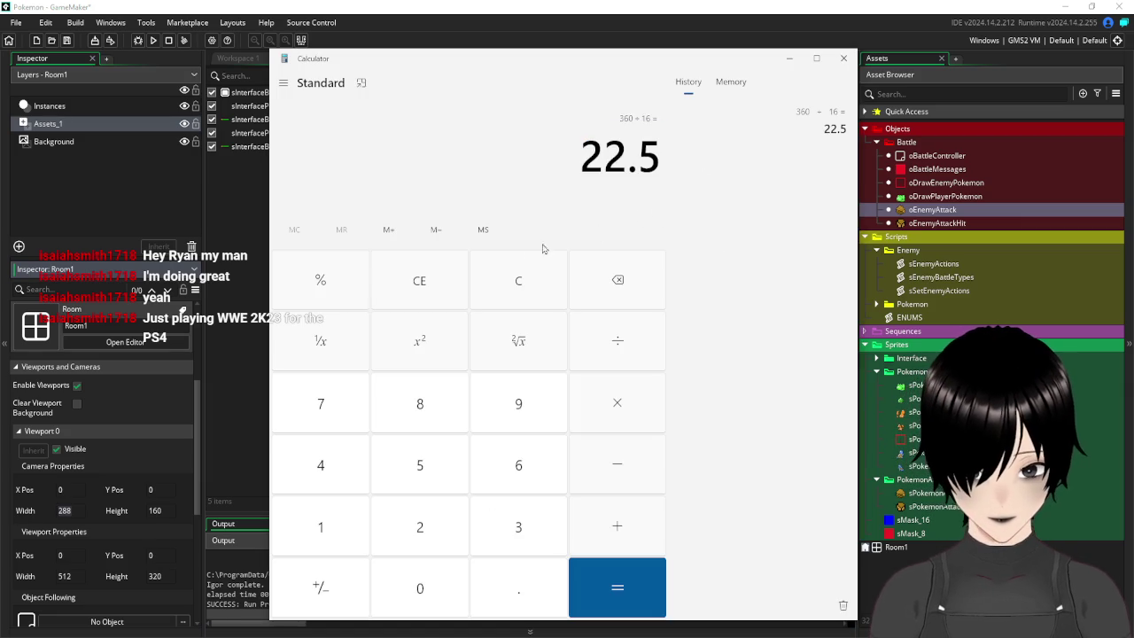
Calculate 288 × 2 = 576 and make 576 Viewport 0's width, replacing 512
{"action": "left_click", "coordinate": [530, 282]}
{"action": "type", "text": "288"}
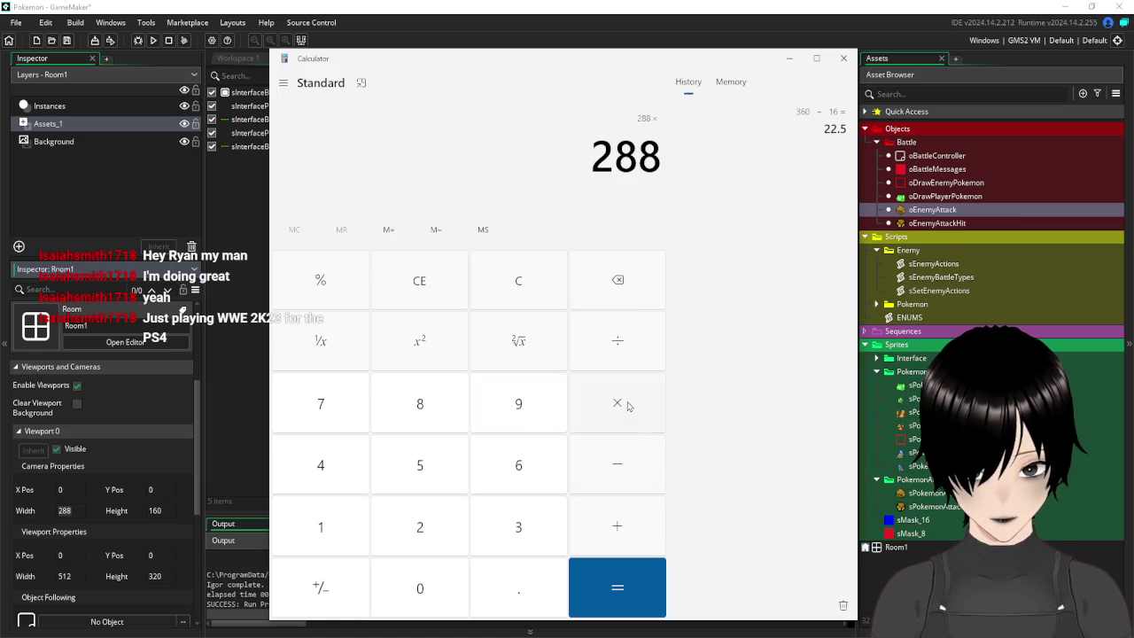
{"action": "left_click", "coordinate": [413, 536]}
{"action": "left_click", "coordinate": [617, 587]}
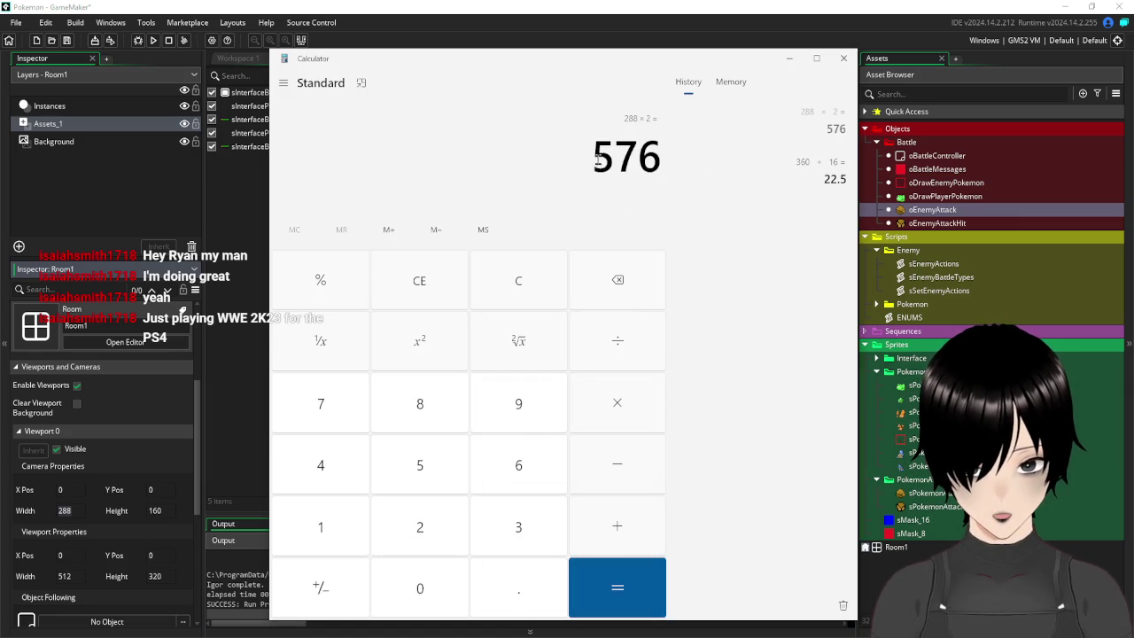
{"action": "key", "text": "ctrl+c"}
{"action": "double_click", "coordinate": [89, 576]}
{"action": "key", "text": "ctrl+v"}
{"action": "left_click", "coordinate": [486, 440]}
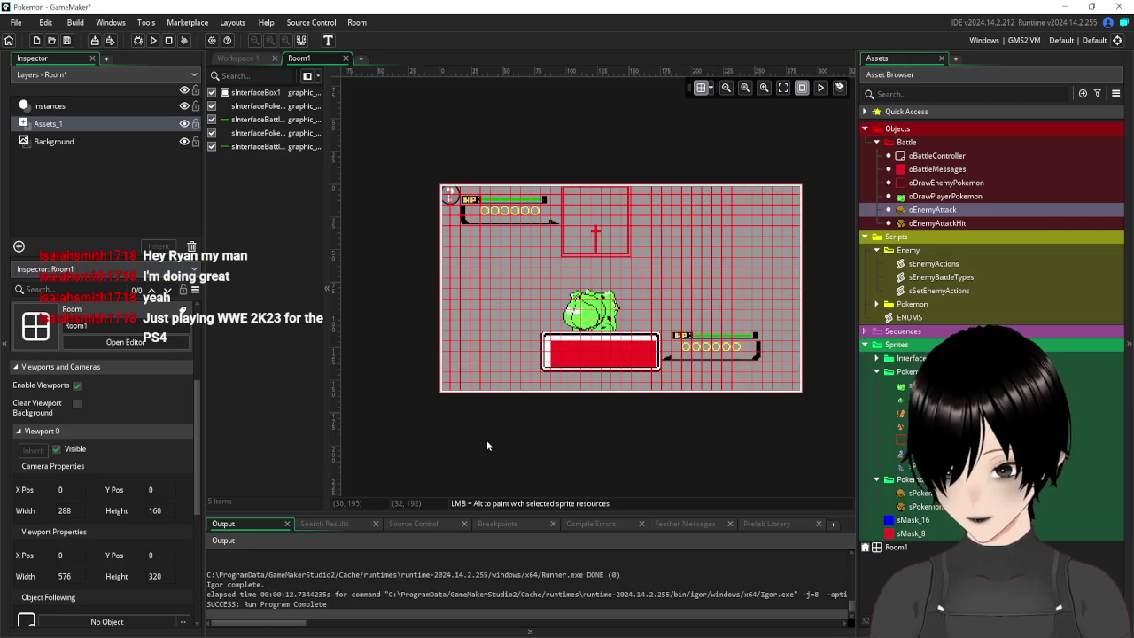
Save, then move the circles HUD and player HP bar lower in Room1
{"action": "left_click", "coordinate": [67, 41]}
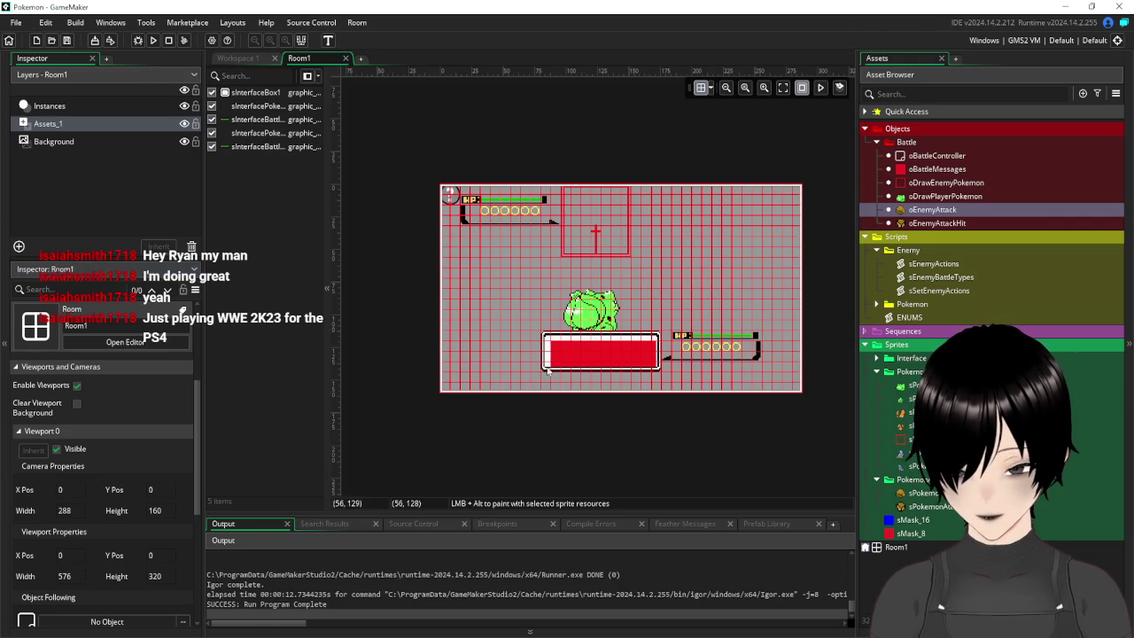
{"action": "scroll", "coordinate": [704, 435], "scroll_direction": "up", "scroll_amount": 3}
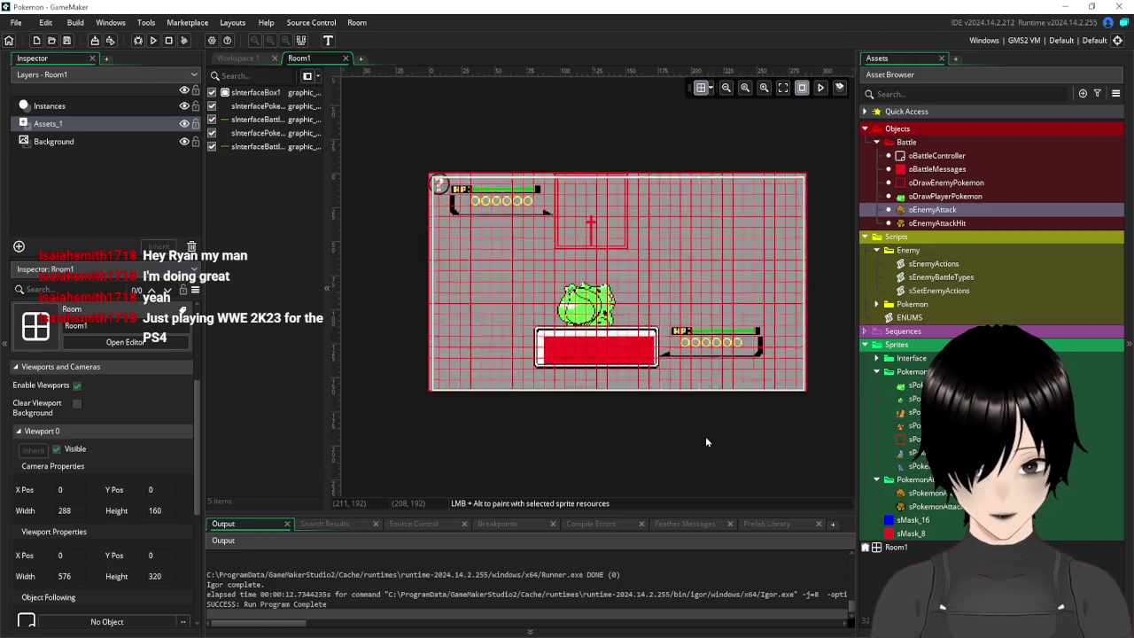
{"action": "left_click", "coordinate": [774, 319]}
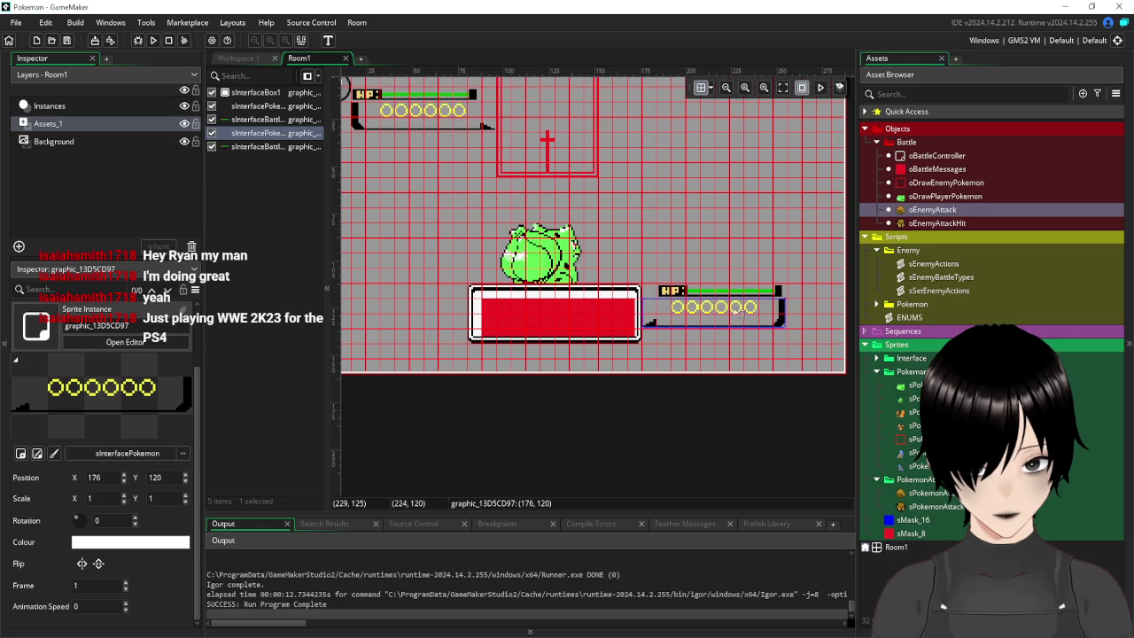
{"action": "left_click_drag", "start_coordinate": [735, 316], "coordinate": [777, 345]}
{"action": "left_click", "coordinate": [727, 291]}
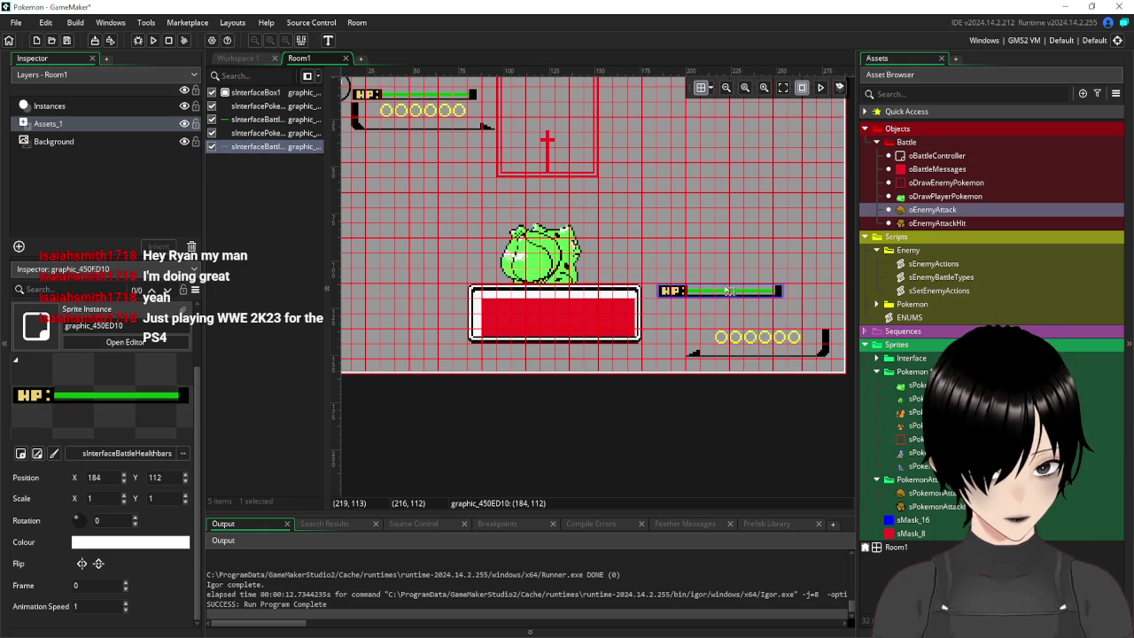
{"action": "left_click_drag", "start_coordinate": [726, 290], "coordinate": [770, 321]}
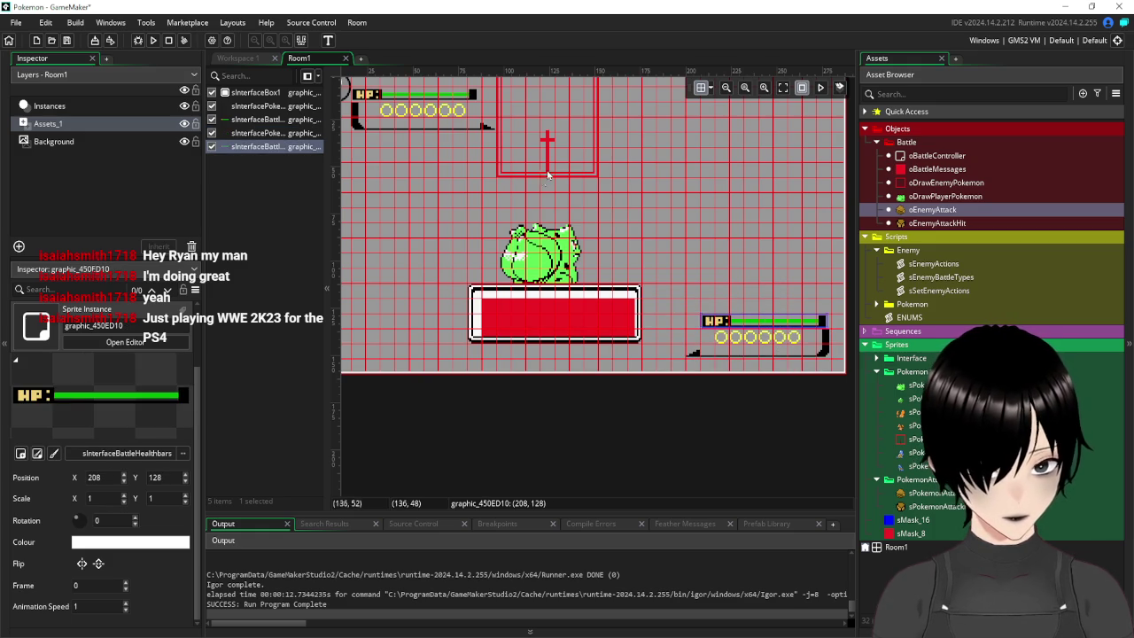
{"action": "left_click", "coordinate": [481, 220]}
Move the battle message instance and the message box frame down to Y 128
{"action": "left_click", "coordinate": [76, 107]}
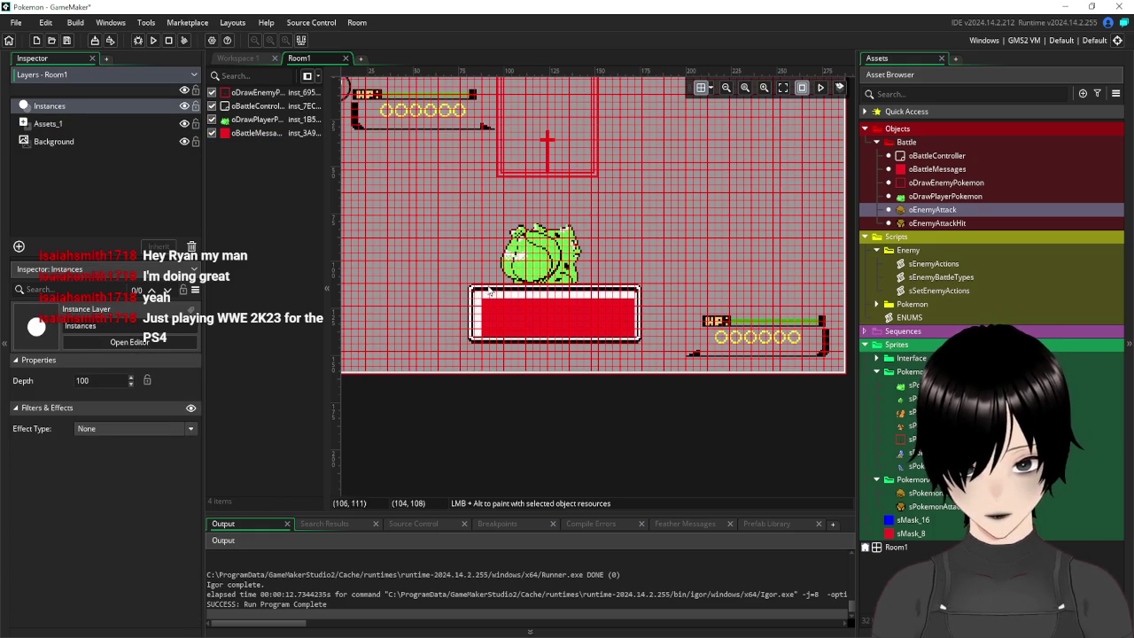
{"action": "left_click", "coordinate": [503, 310]}
{"action": "left_click_drag", "start_coordinate": [539, 322], "coordinate": [540, 348]}
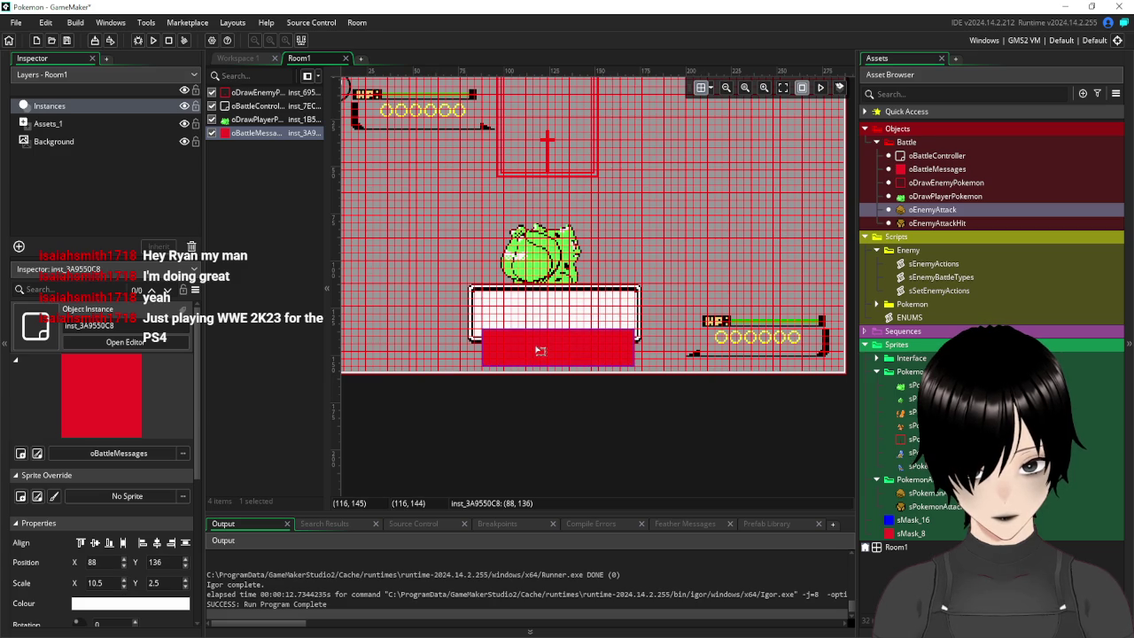
{"action": "left_click", "coordinate": [68, 129]}
{"action": "left_click", "coordinate": [486, 309]}
{"action": "left_click_drag", "start_coordinate": [543, 310], "coordinate": [546, 333]}
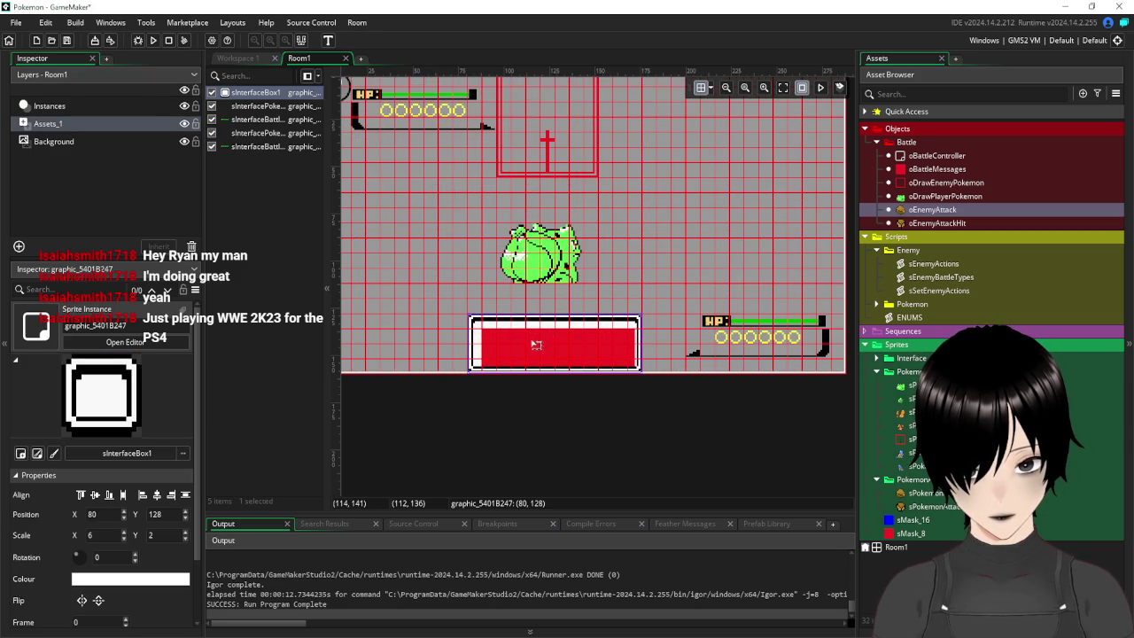
{"action": "left_click", "coordinate": [496, 266]}
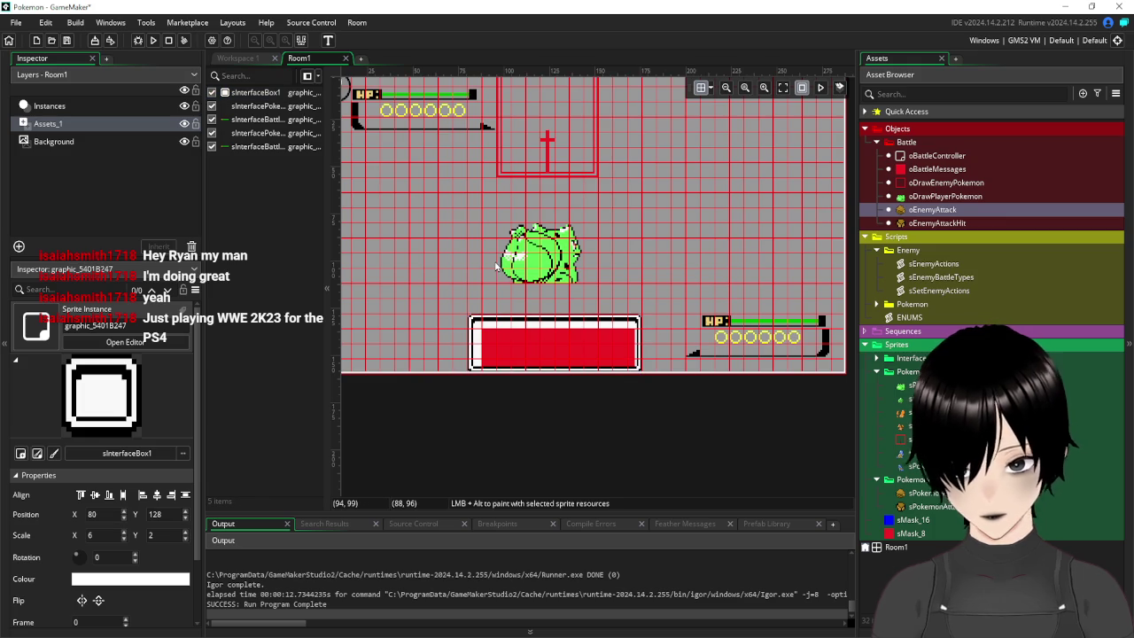
Lower the player Pokémon instance to Y 80
{"action": "scroll", "coordinate": [607, 243], "scroll_direction": "up", "scroll_amount": 2}
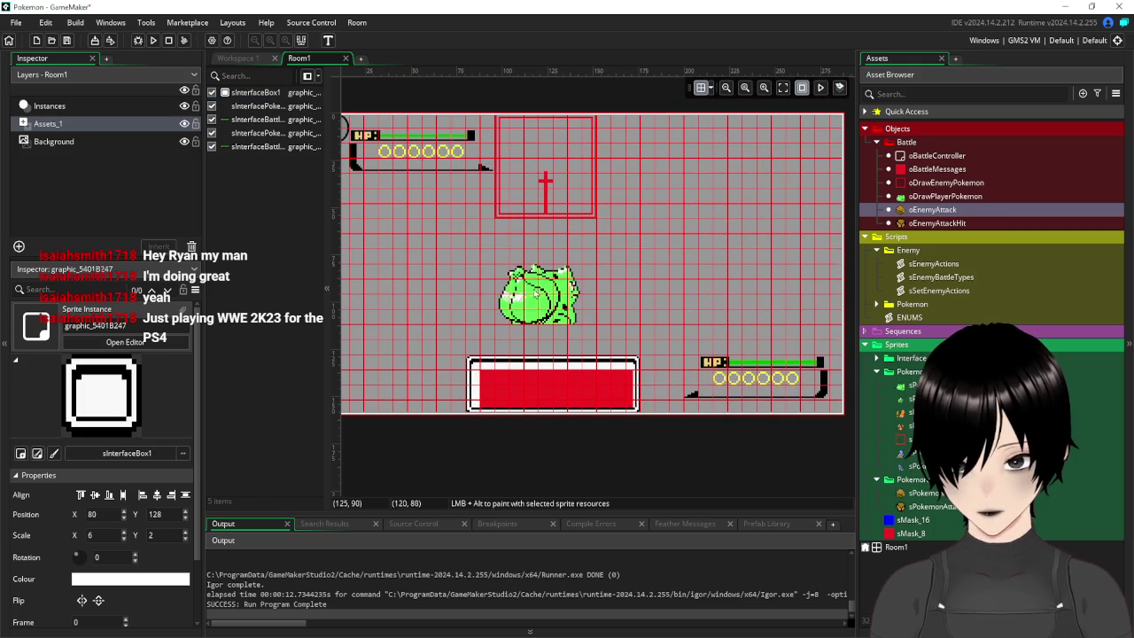
{"action": "left_click", "coordinate": [79, 104]}
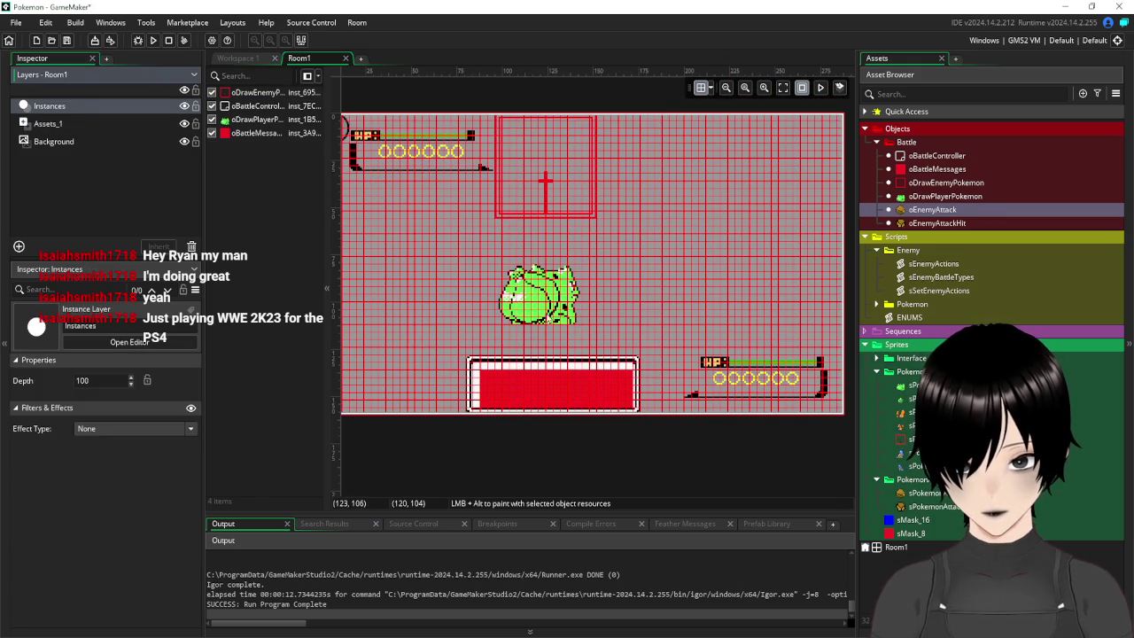
{"action": "left_click", "coordinate": [541, 295]}
{"action": "left_click_drag", "start_coordinate": [544, 305], "coordinate": [541, 334]}
{"action": "left_click", "coordinate": [710, 200]}
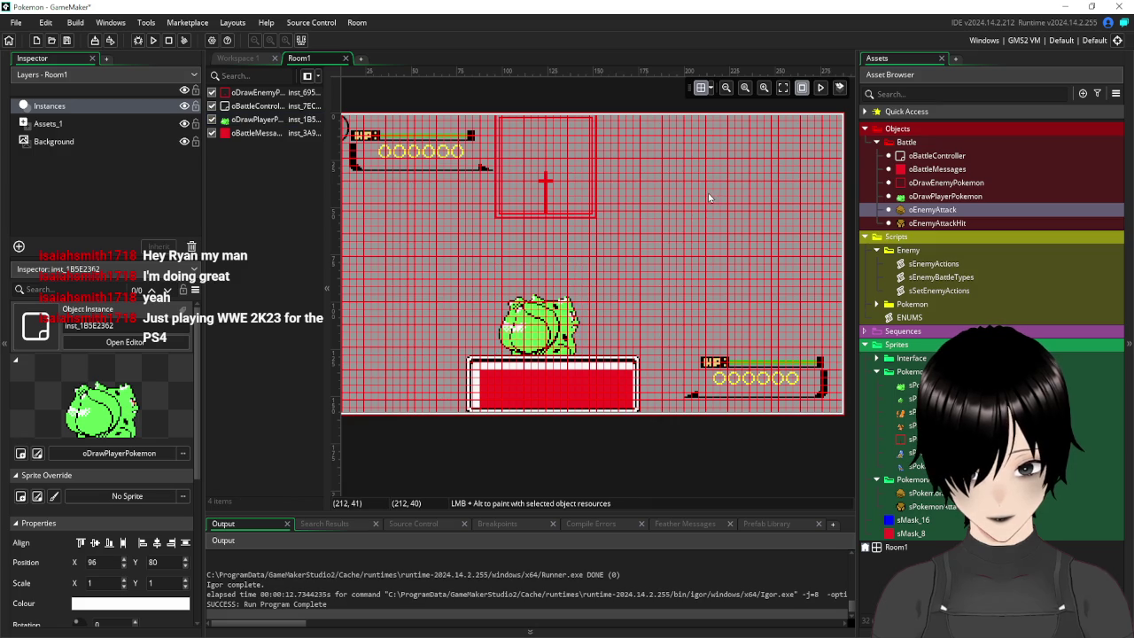
{"action": "left_click", "coordinate": [86, 128]}
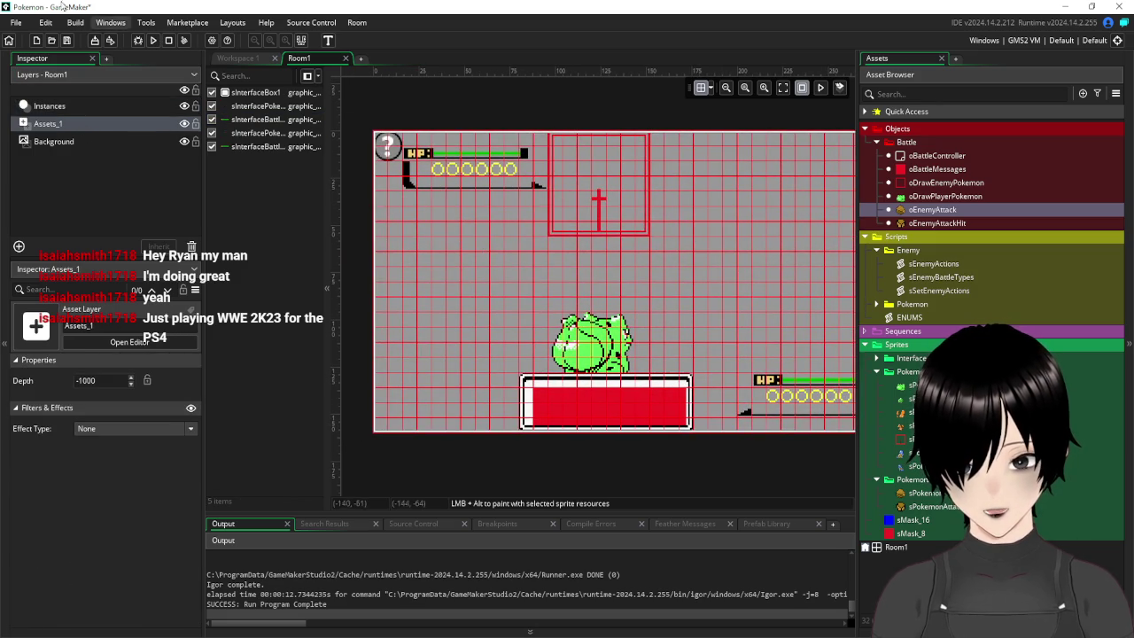
Save and test-run the 576×320 battle, then close it and decline the manual update
{"action": "left_click", "coordinate": [67, 41]}
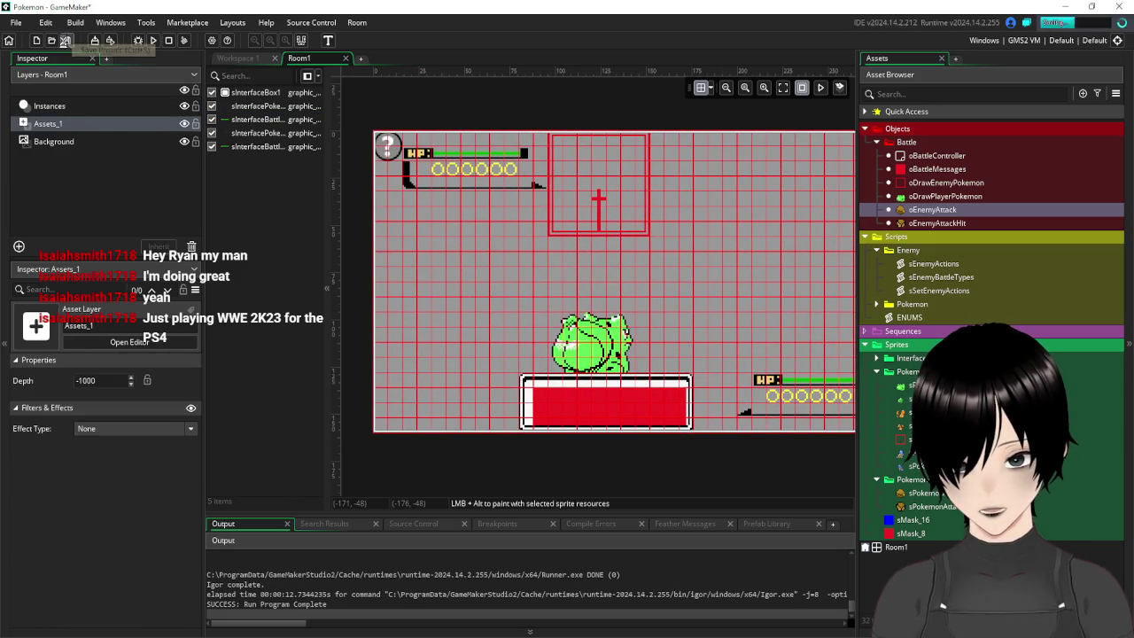
{"action": "left_click", "coordinate": [152, 40]}
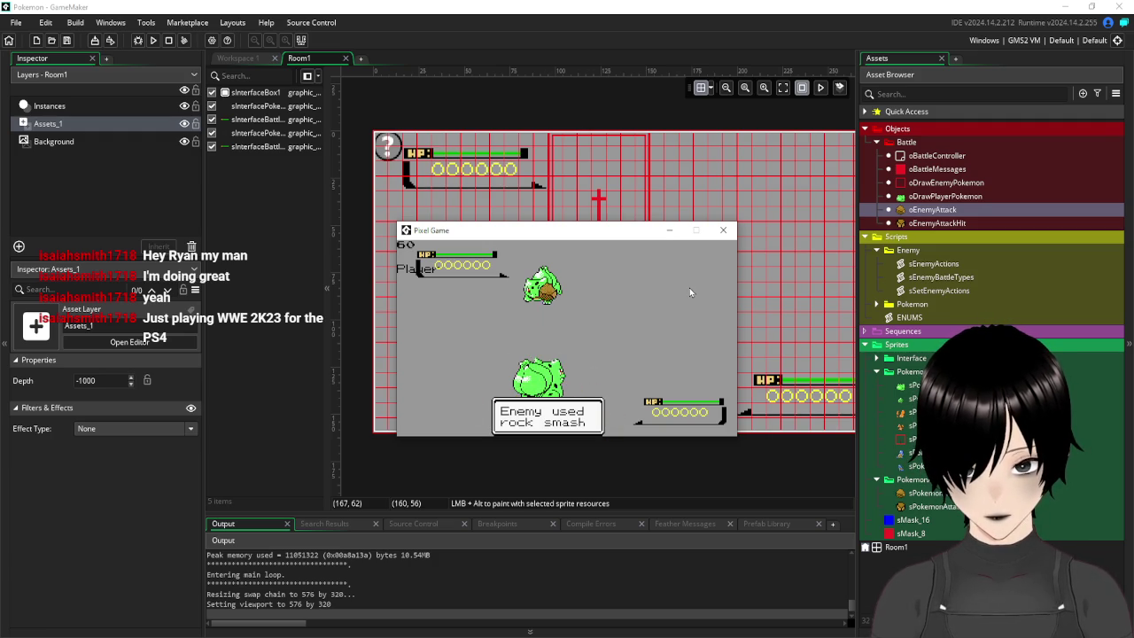
{"action": "left_click", "coordinate": [723, 230]}
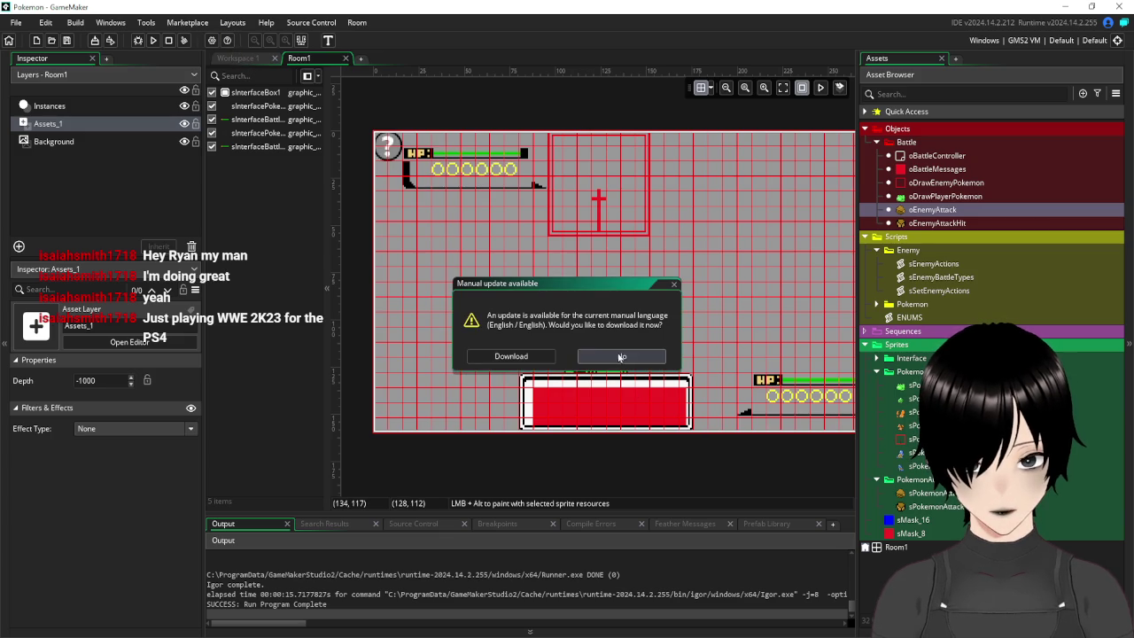
{"action": "left_click", "coordinate": [621, 356]}
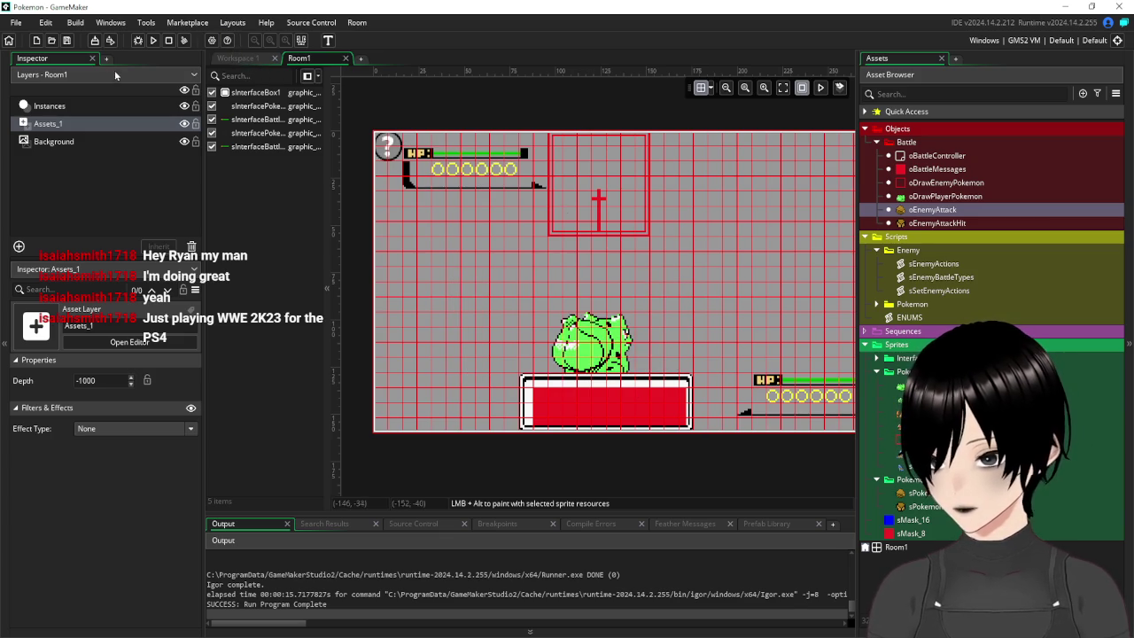
Change oEnemyAttack's gravity from 0.125 to 0.25 and test the rock attack
{"action": "left_click", "coordinate": [238, 58]}
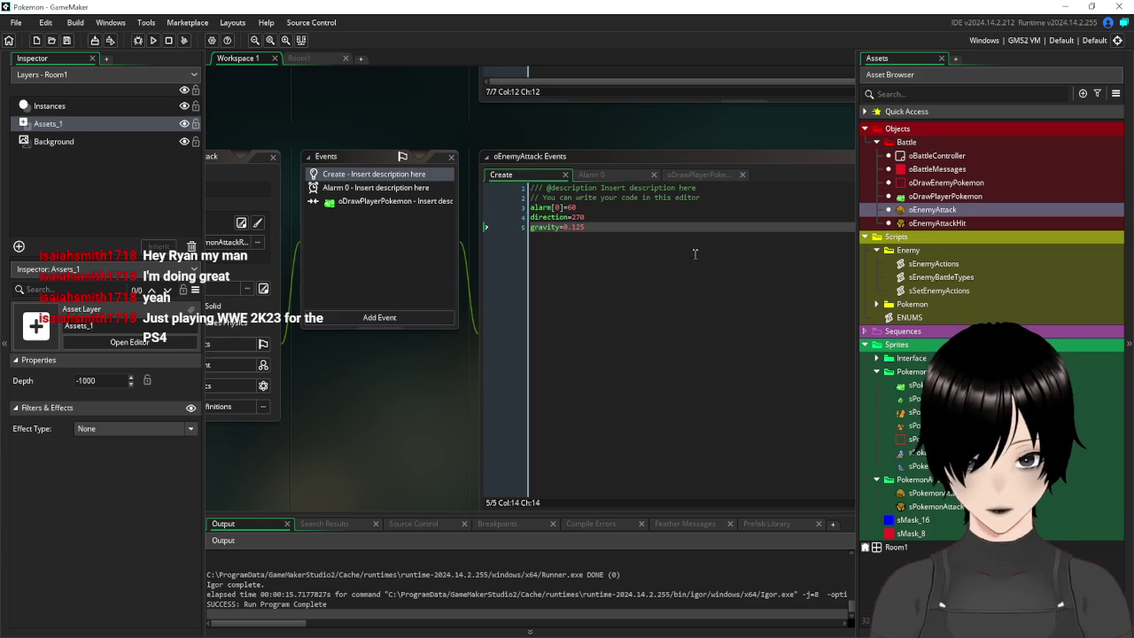
{"action": "left_click_drag", "start_coordinate": [583, 227], "coordinate": [572, 227]}
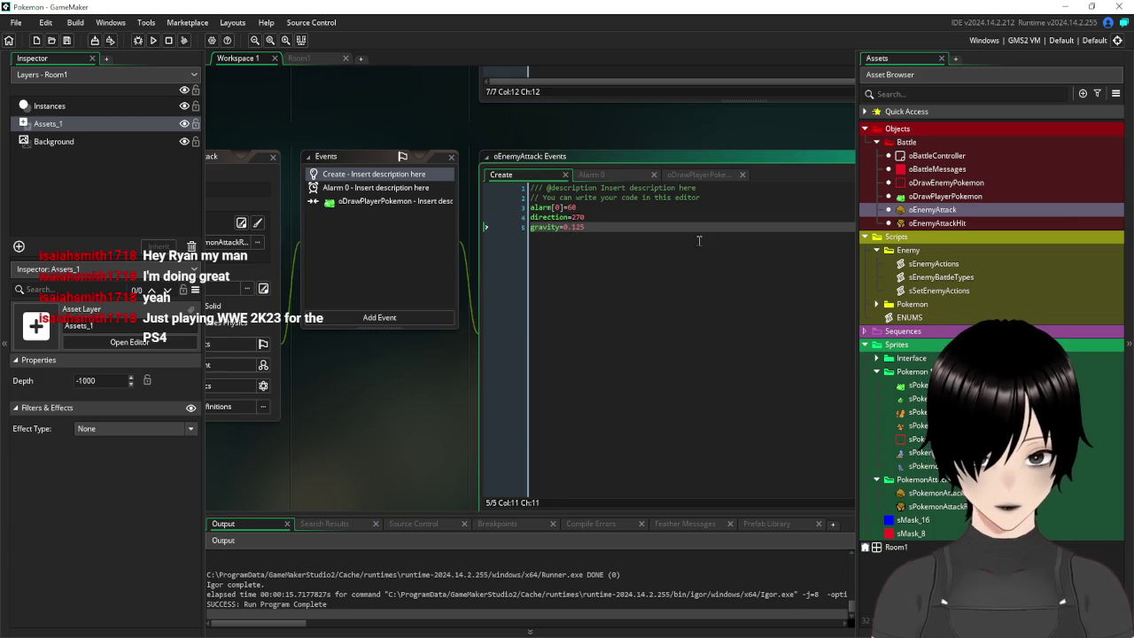
{"action": "key", "text": "BackSpace"}
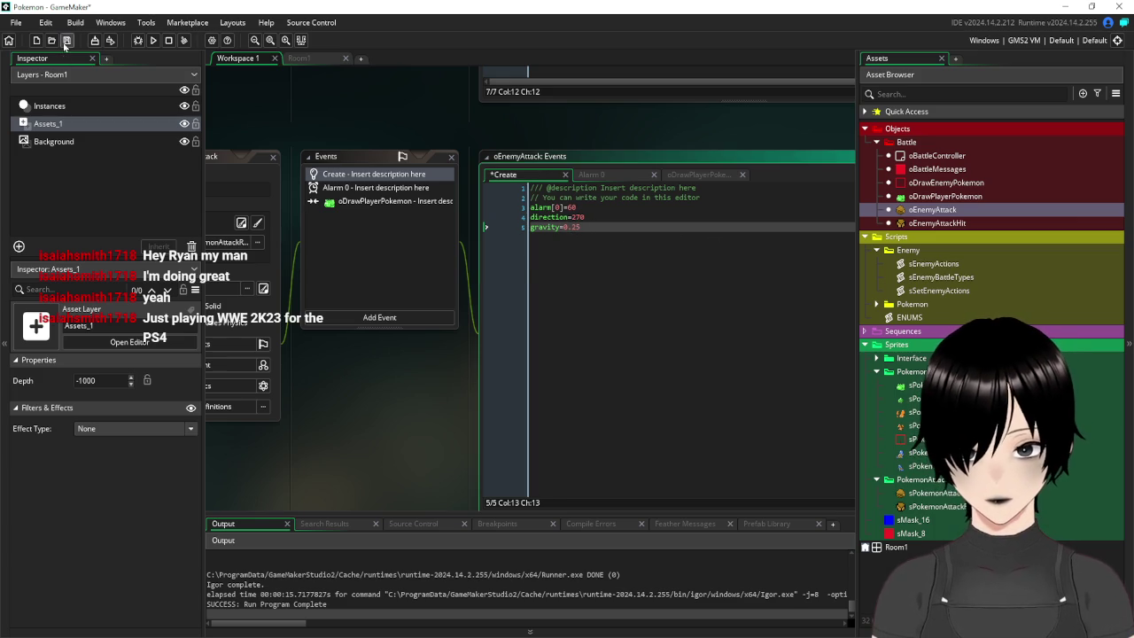
{"action": "left_click", "coordinate": [152, 40]}
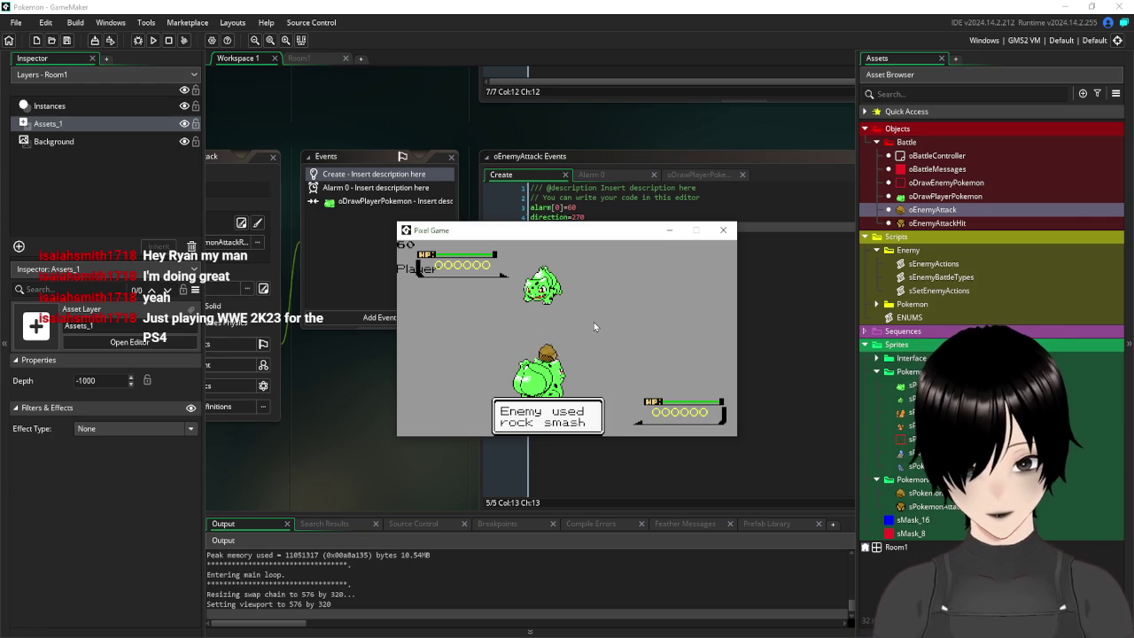
{"action": "left_click", "coordinate": [723, 230]}
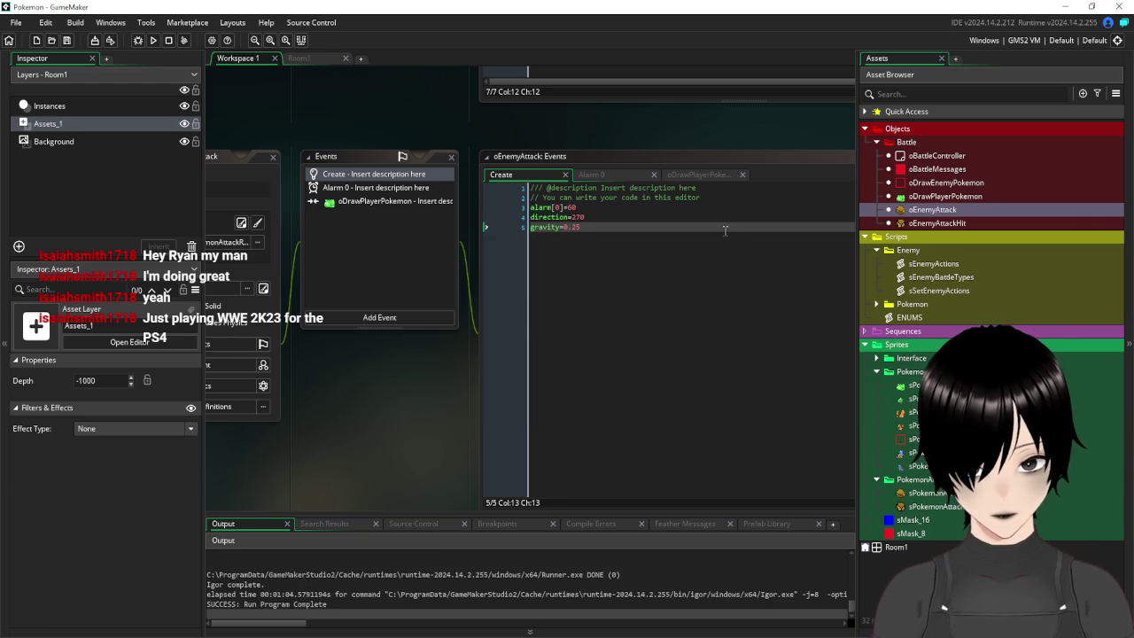
Change oEnemyAttackHit's Create code to direction=random(180) and run the game
{"action": "left_click", "coordinate": [601, 291]}
{"action": "left_click_drag", "start_coordinate": [365, 131], "coordinate": [477, 142]}
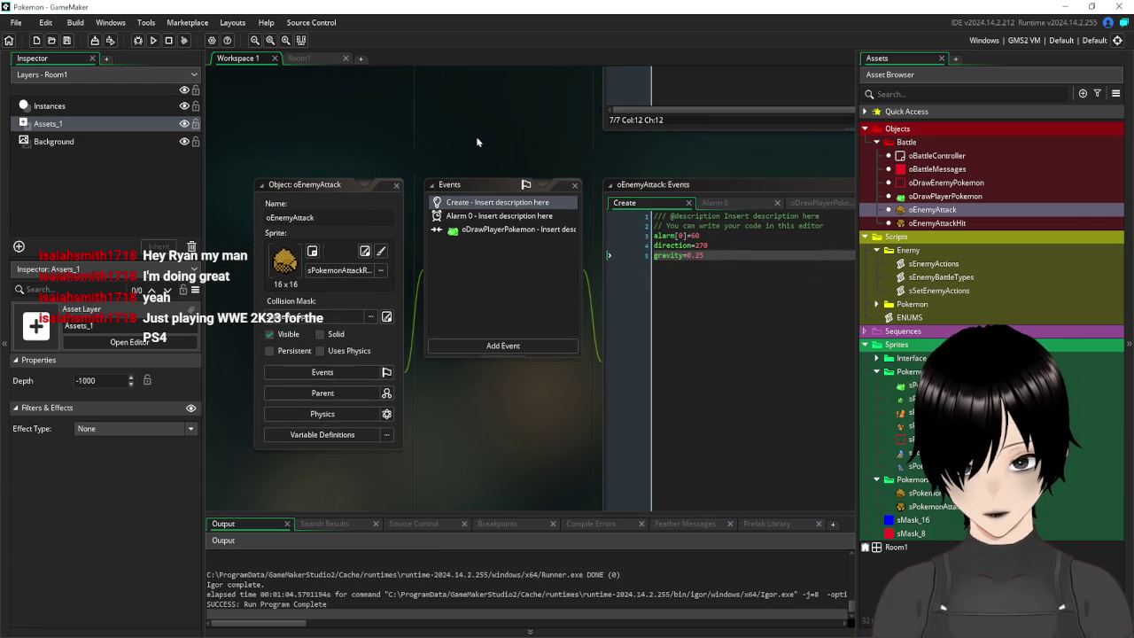
{"action": "double_click", "coordinate": [937, 224]}
{"action": "type", "text": "direction=random(360"}
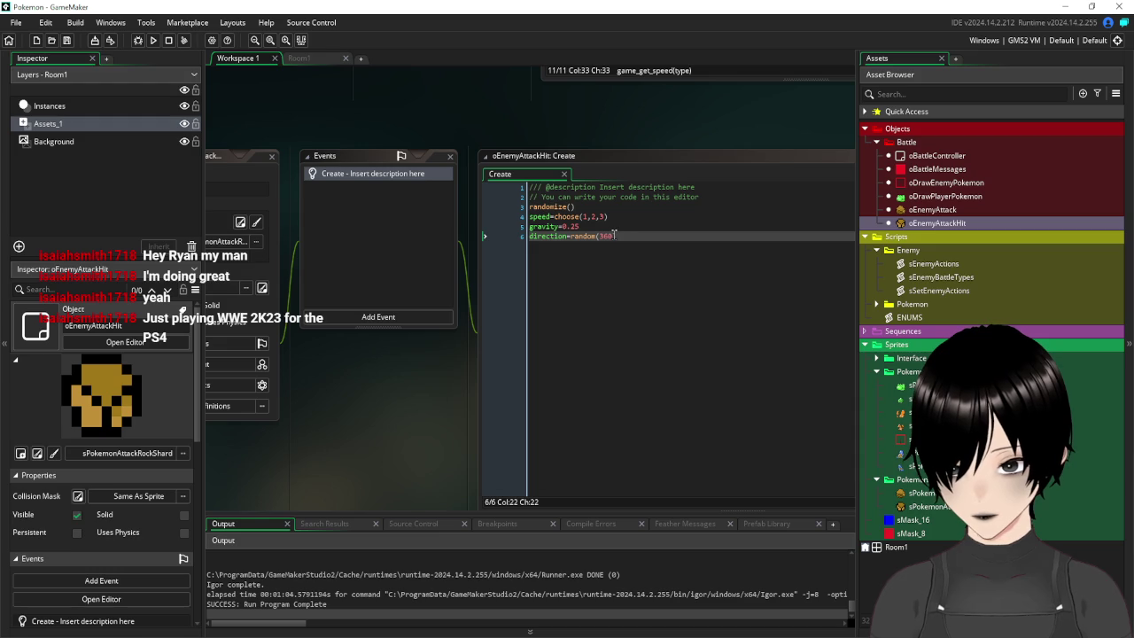
{"action": "double_click", "coordinate": [603, 237]}
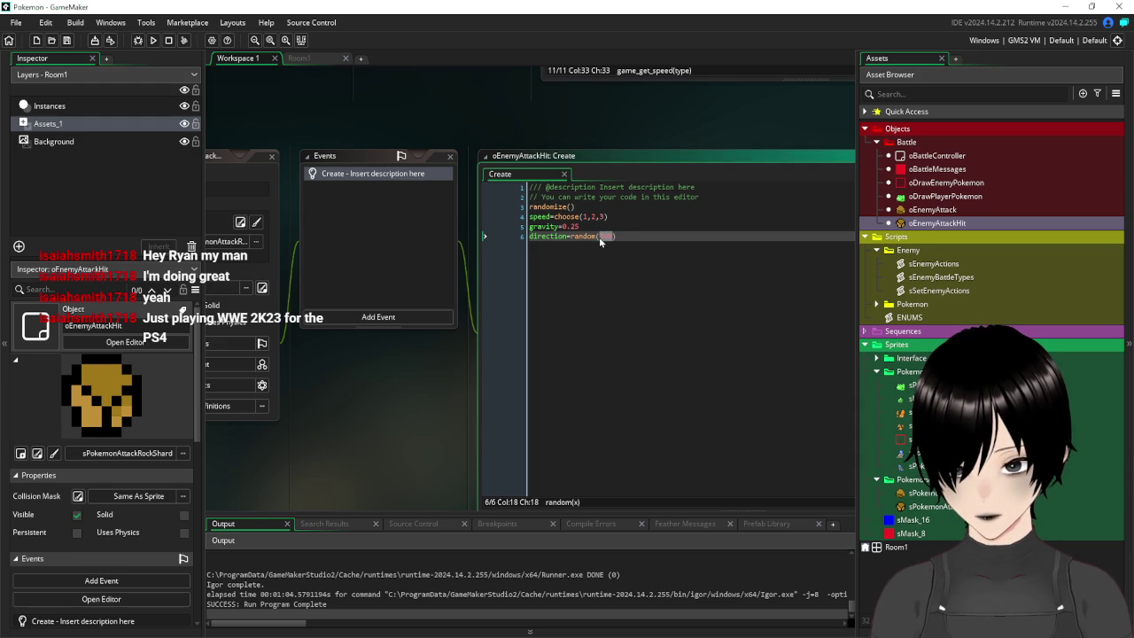
{"action": "type", "text": "1"}
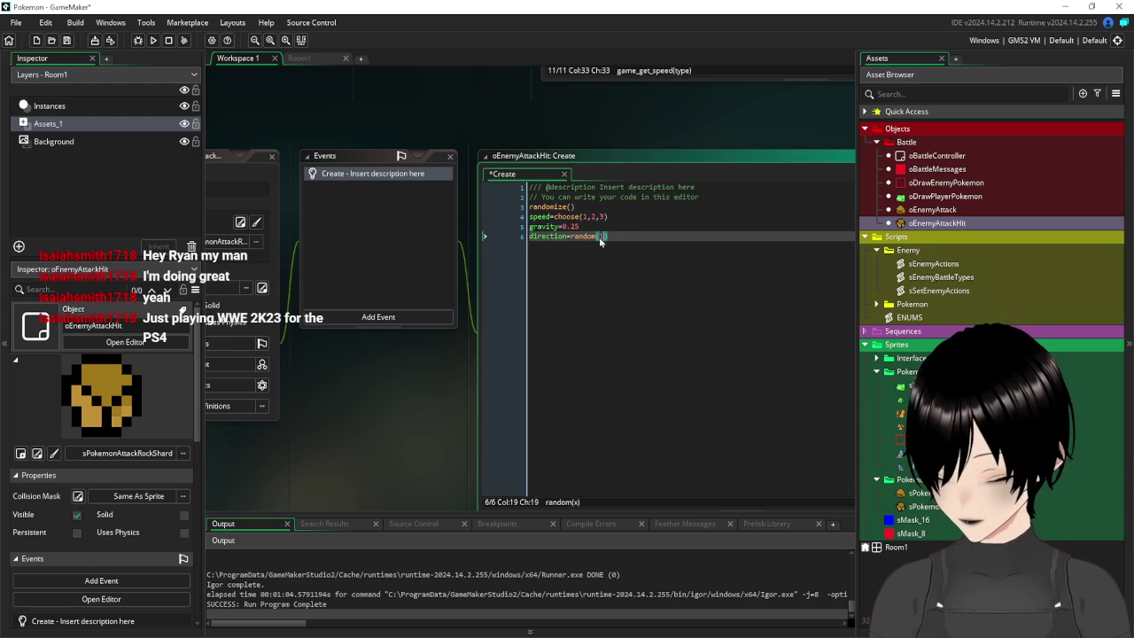
{"action": "type", "text": "180"}
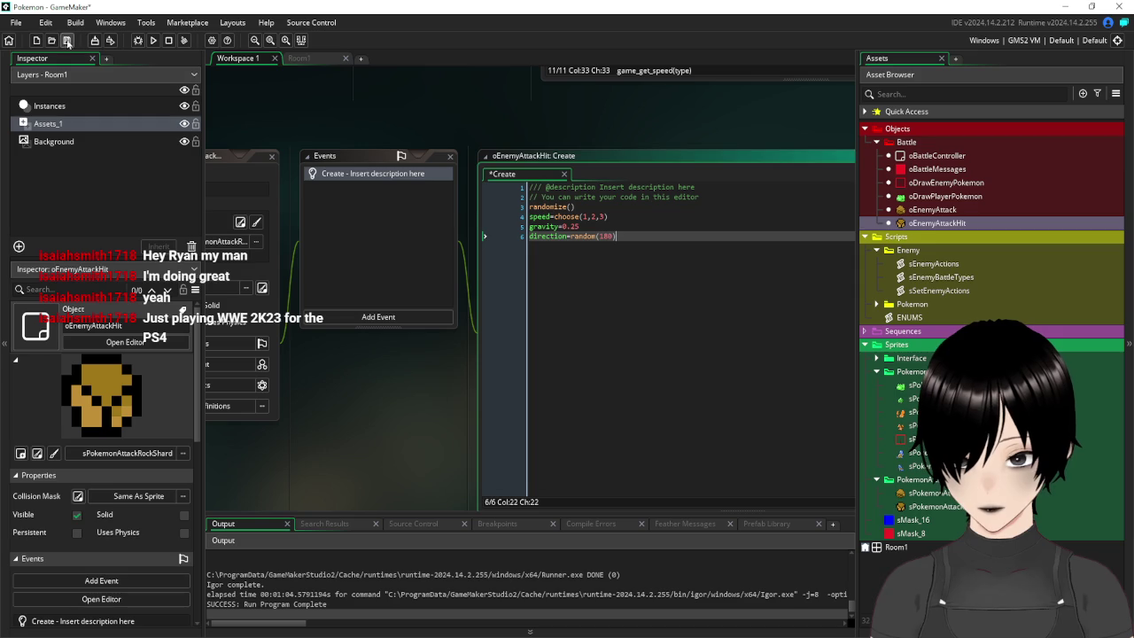
{"action": "left_click", "coordinate": [152, 39]}
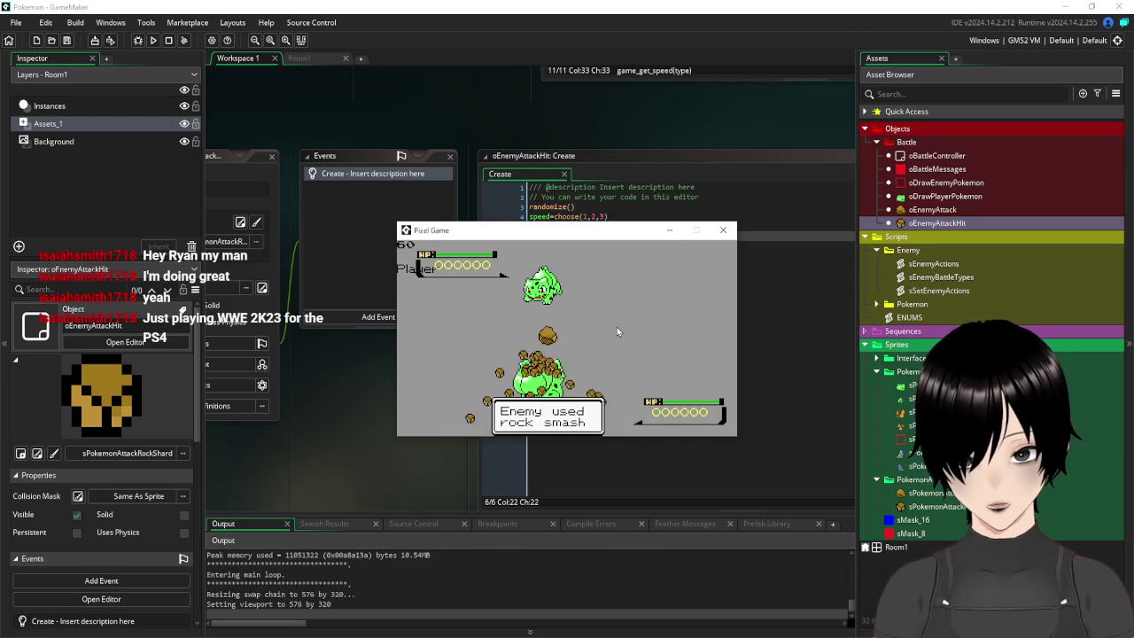
Make the shard speed choose(2,3,4) and test-run the game
{"action": "left_click", "coordinate": [723, 229]}
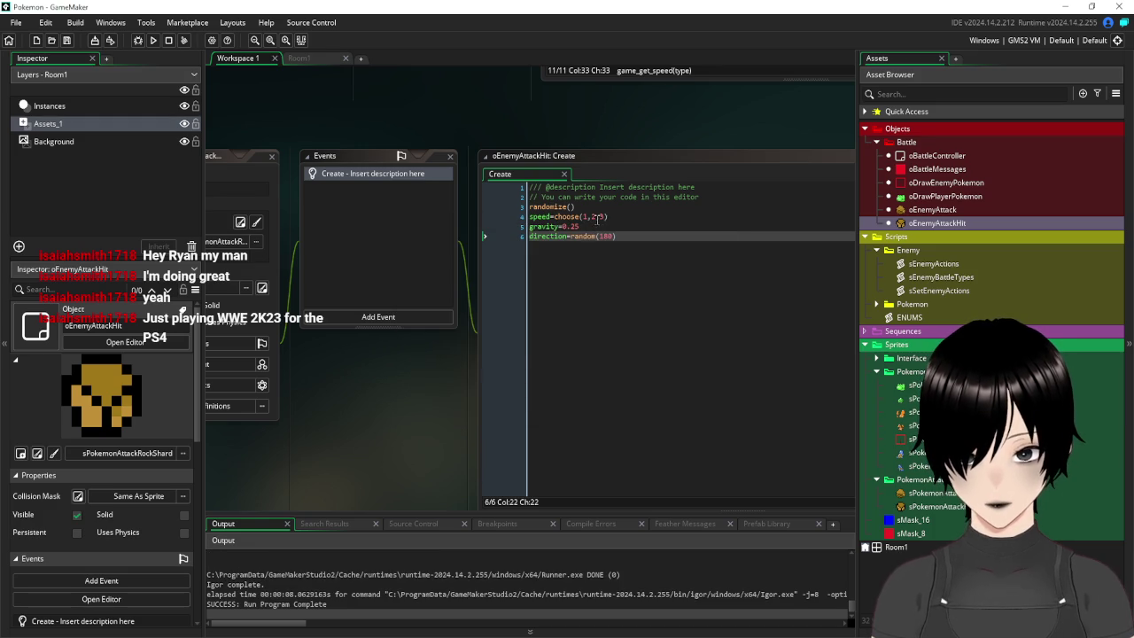
{"action": "left_click", "coordinate": [592, 216]}
{"action": "key", "text": "BackSpace"}
{"action": "key", "text": "BackSpace"}
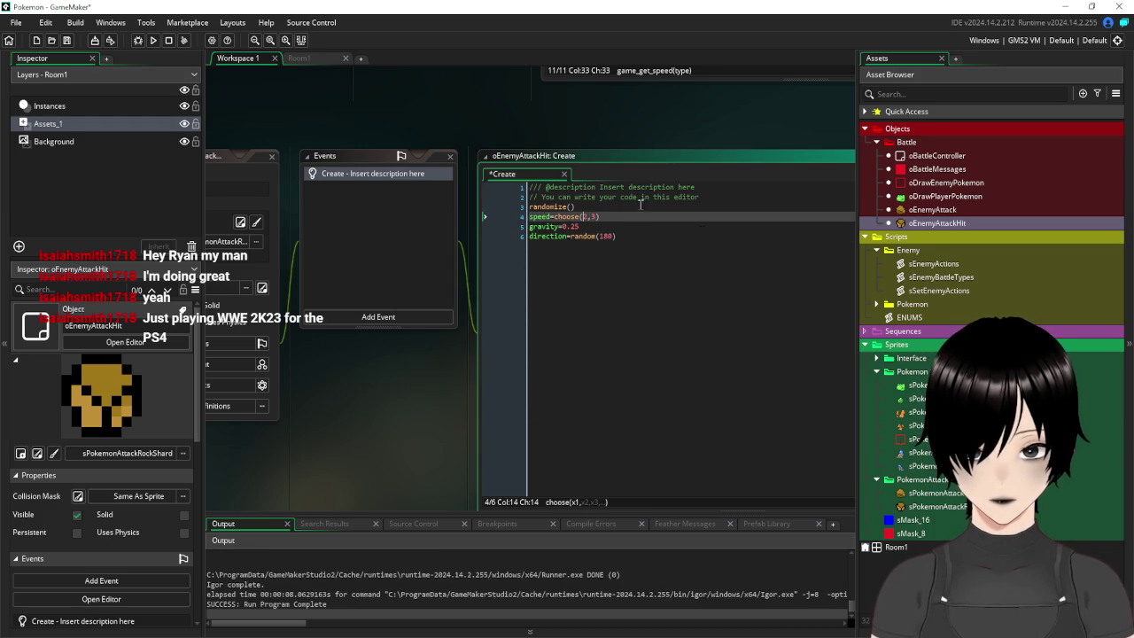
{"action": "type", "text": "2,3"}
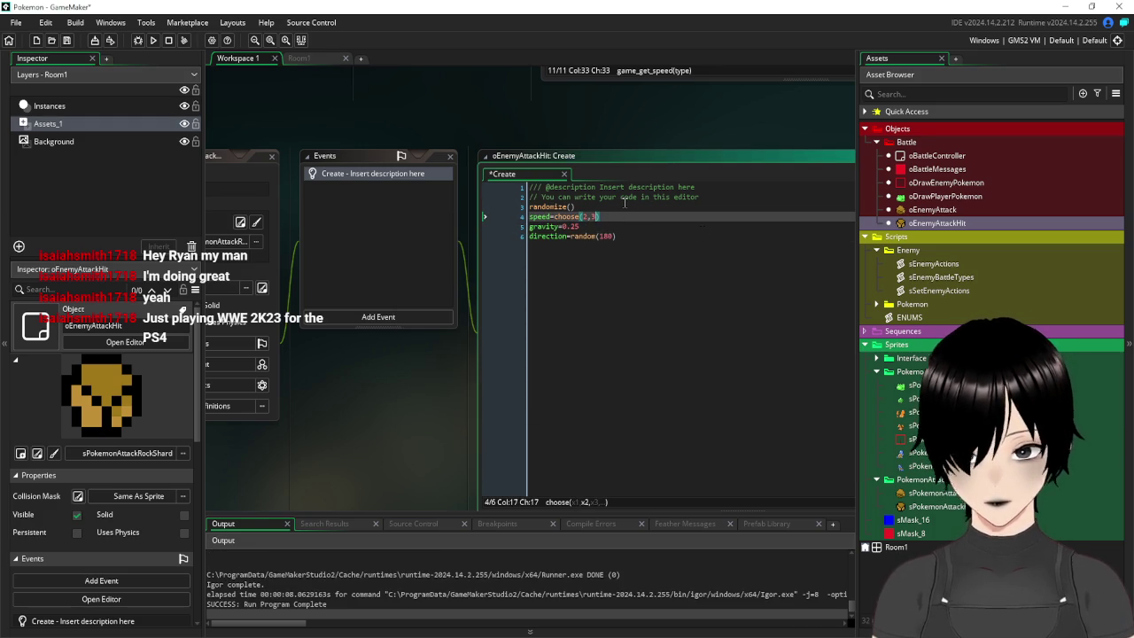
{"action": "type", "text": ",4"}
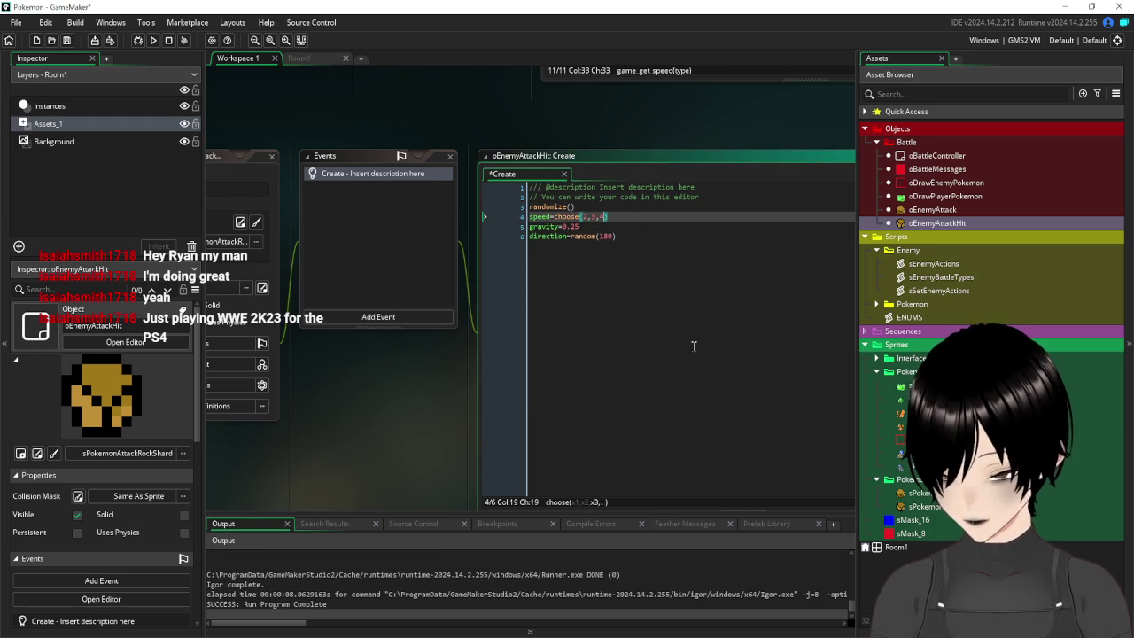
{"action": "left_click", "coordinate": [648, 235]}
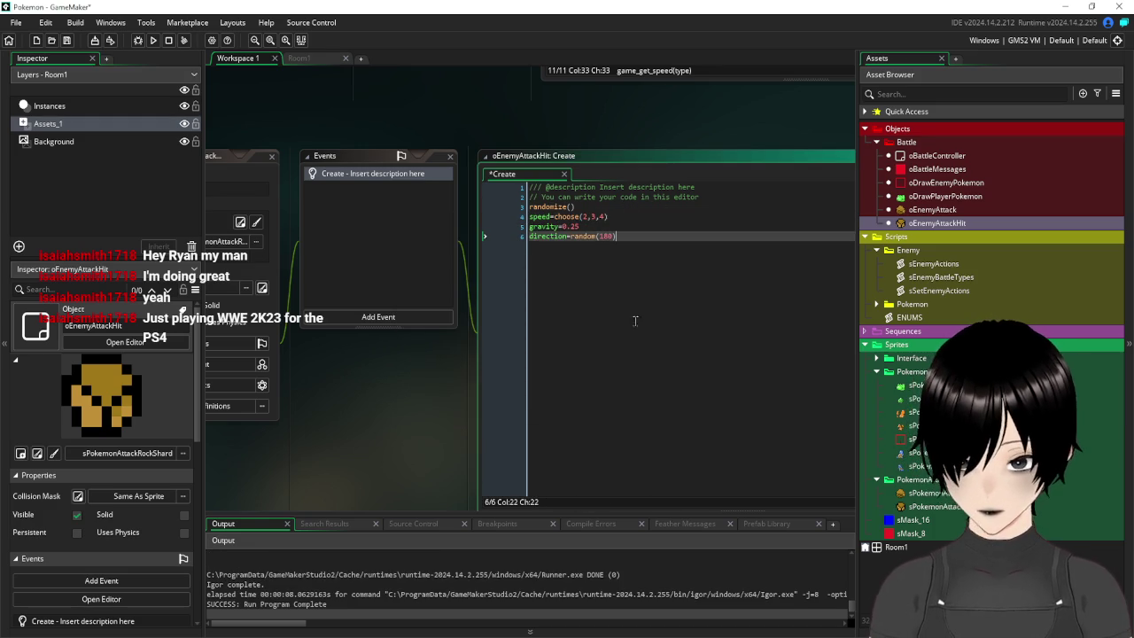
{"action": "left_click", "coordinate": [153, 41]}
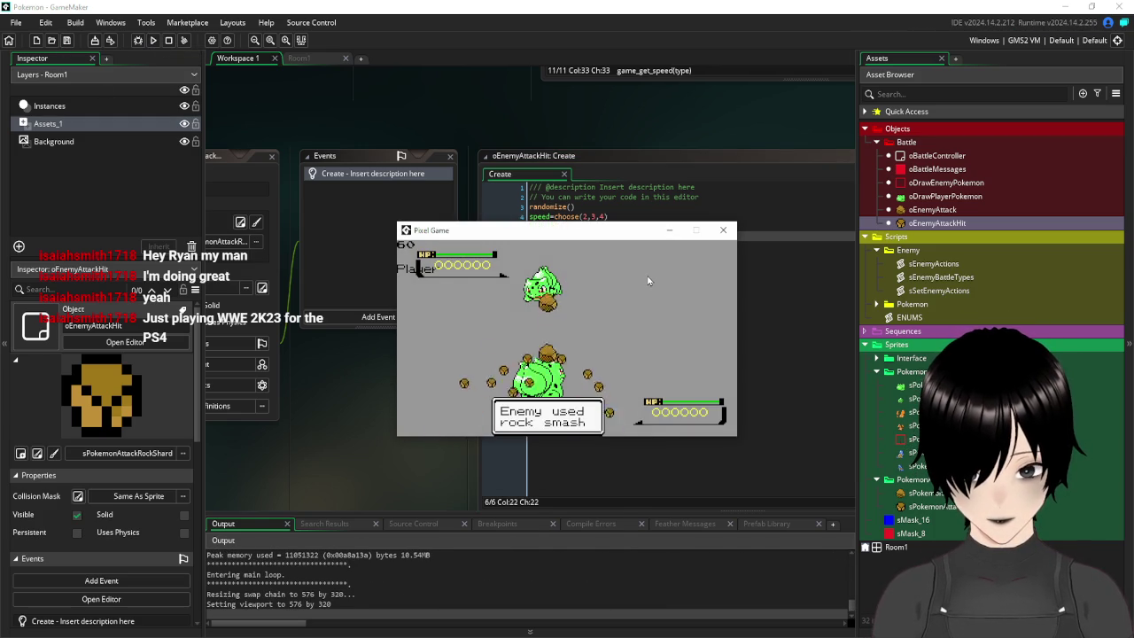
{"action": "left_click", "coordinate": [722, 232]}
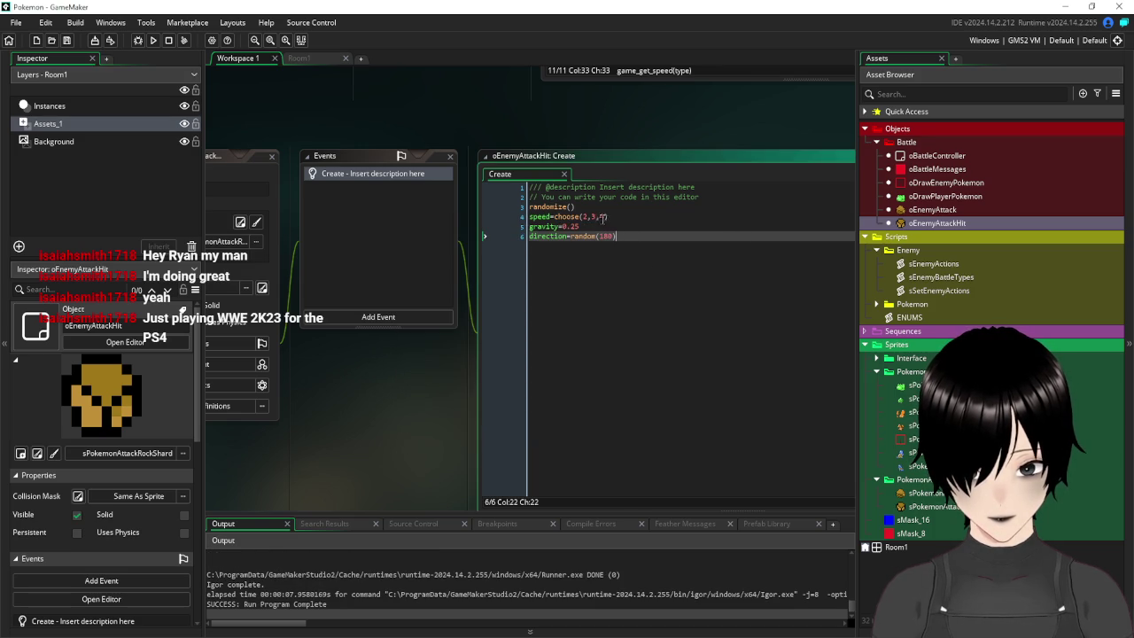
{"action": "type", "text": "4"}
Add a speed=20 line after the speed choice and save
{"action": "left_click", "coordinate": [611, 216]}
{"action": "key", "text": "Return"}
{"action": "type", "text": "speed"}
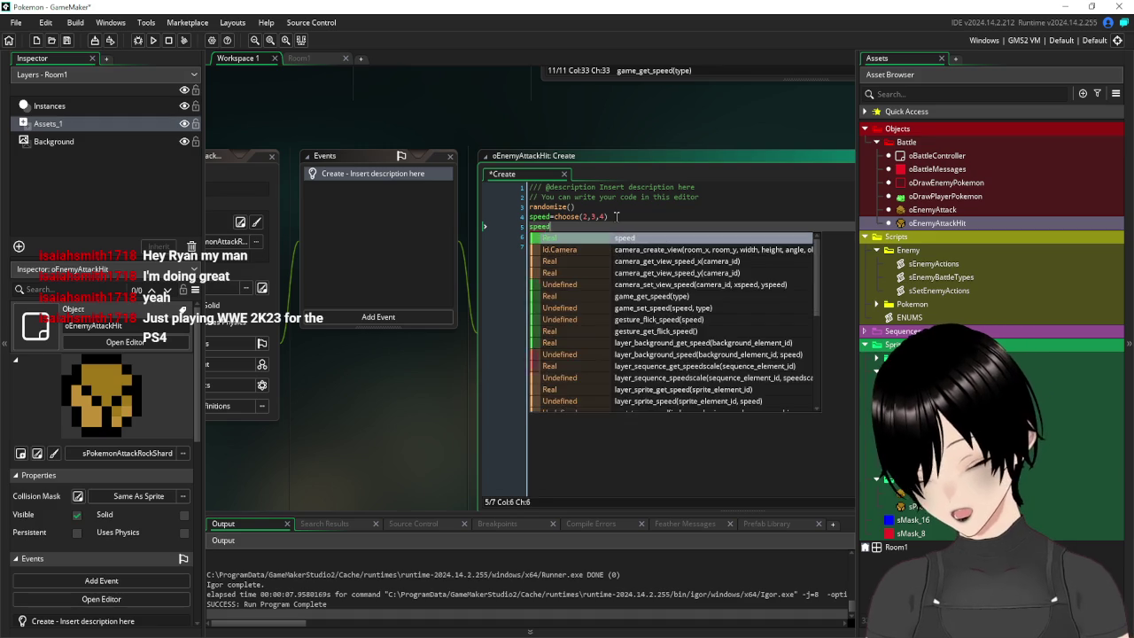
{"action": "type", "text": "=20"}
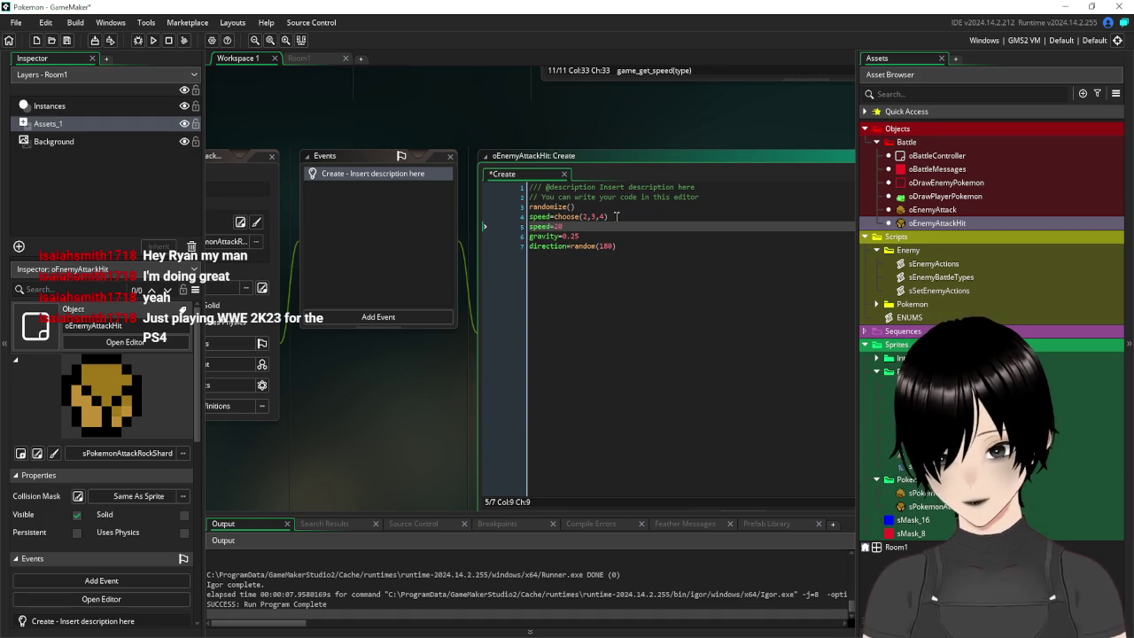
{"action": "left_click", "coordinate": [68, 40]}
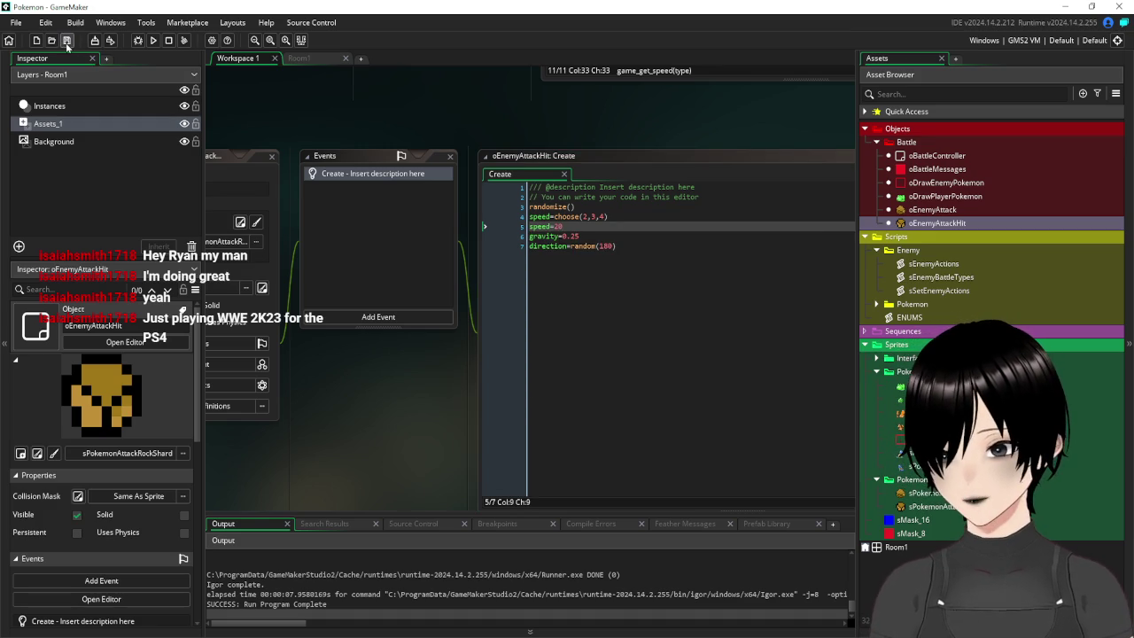
Test-run the battle with shards at speed 20, then close the game
{"action": "left_click", "coordinate": [156, 41]}
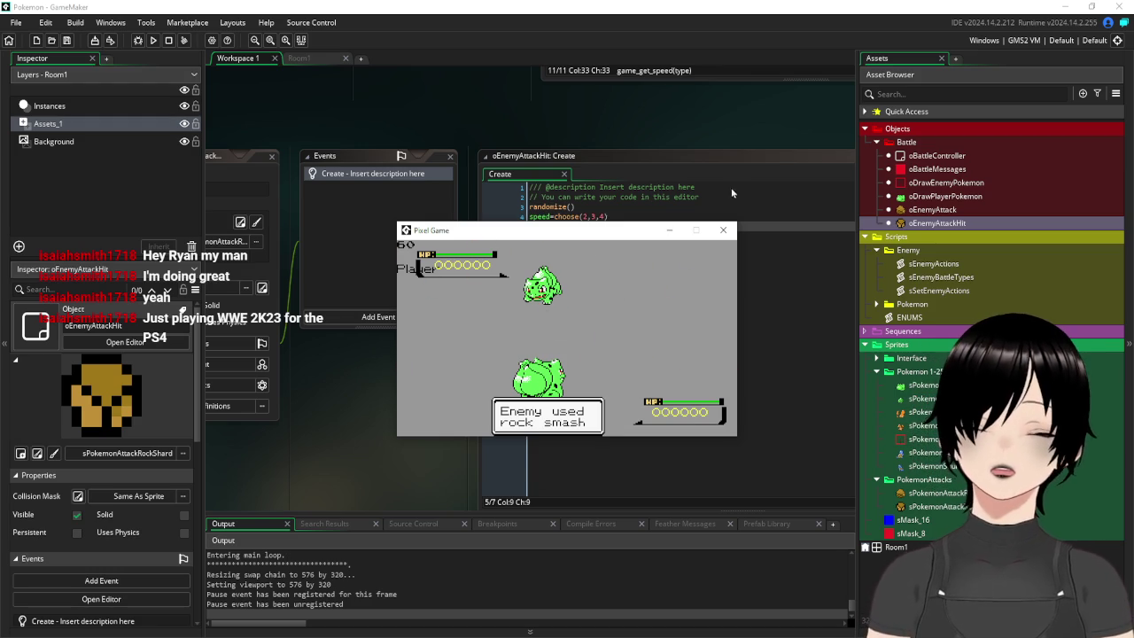
{"action": "left_click", "coordinate": [722, 231]}
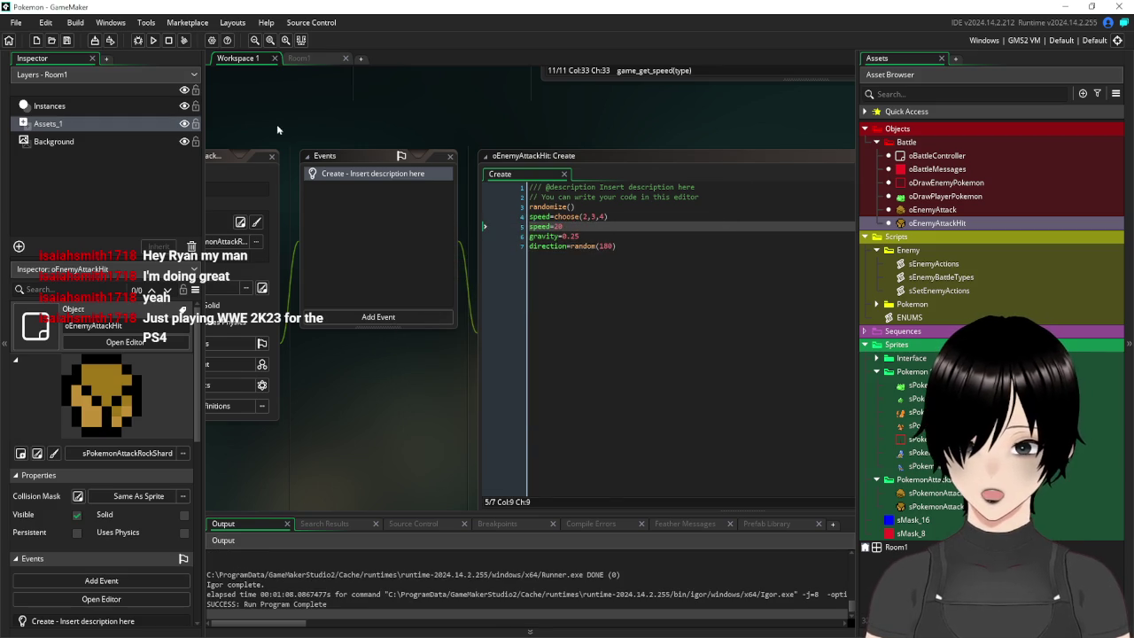
Add an Outside Room event to oEnemyAttackHit whose code calls instance_destroy()
{"action": "left_click_drag", "start_coordinate": [281, 130], "coordinate": [453, 138]}
{"action": "left_click", "coordinate": [558, 332]}
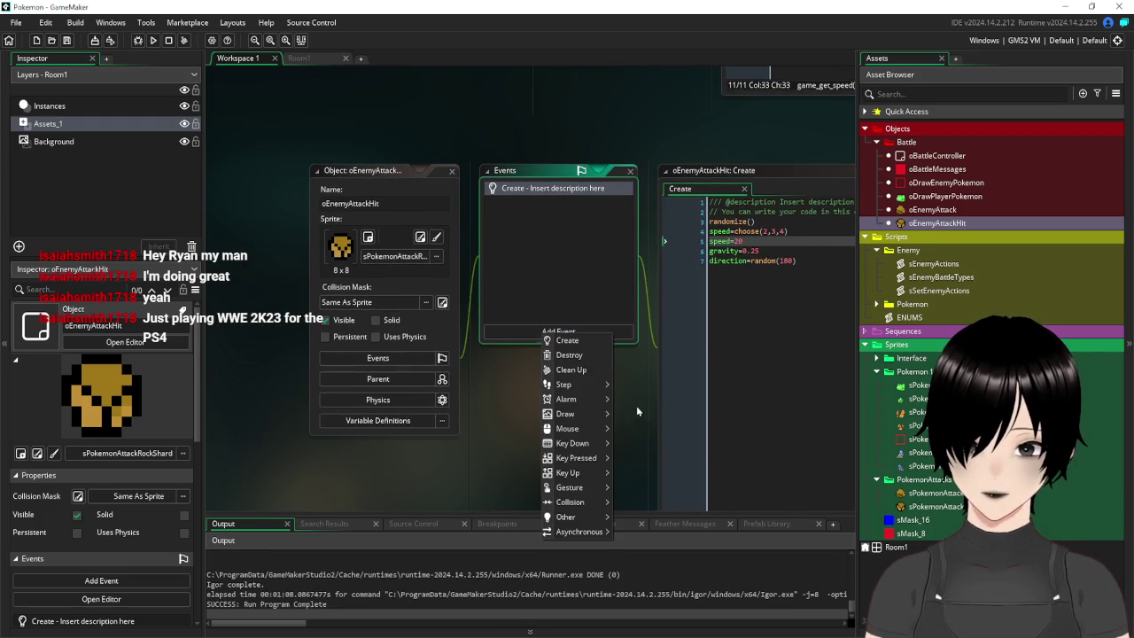
{"action": "mouse_move", "coordinate": [581, 521]}
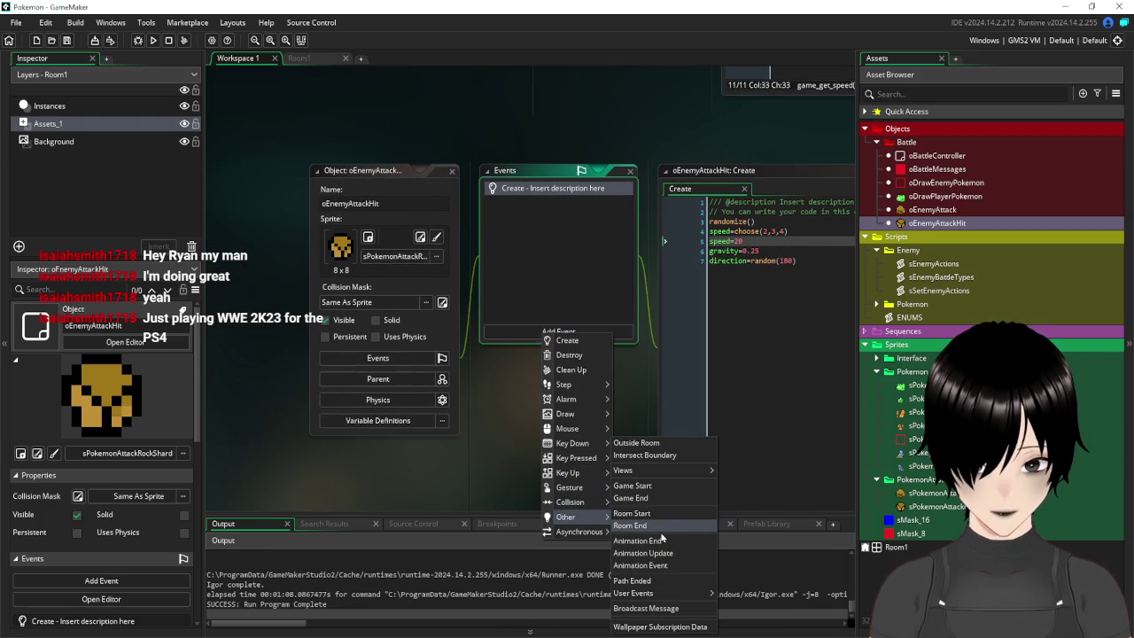
{"action": "left_click", "coordinate": [673, 444]}
{"action": "type", "text": "instance_"}
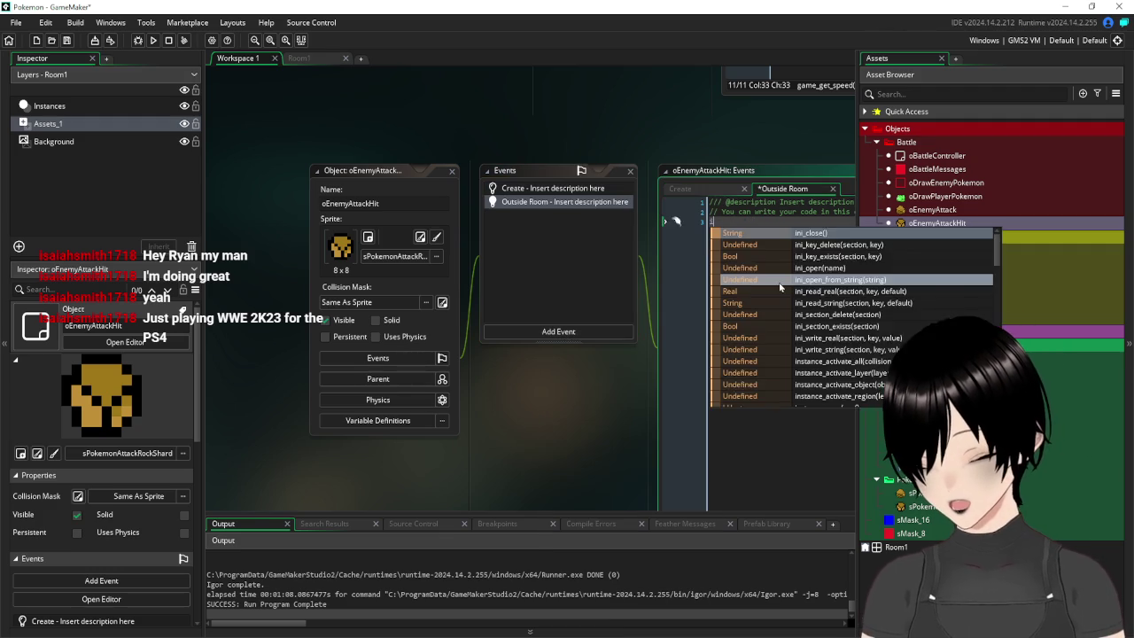
{"action": "type", "text": "destr"}
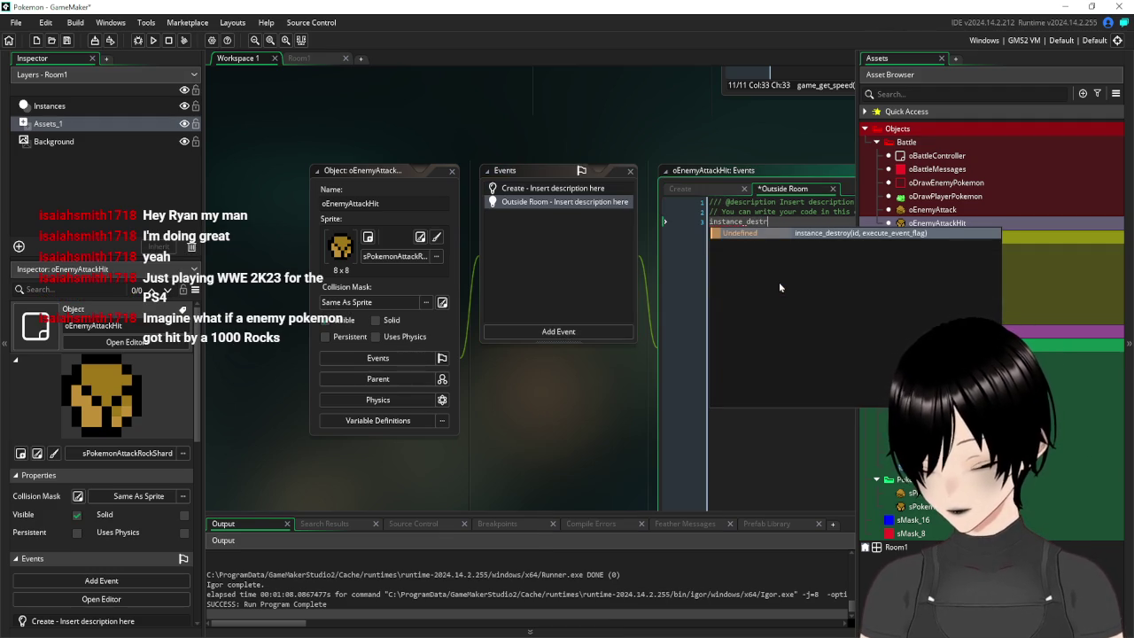
{"action": "key", "text": "Return"}
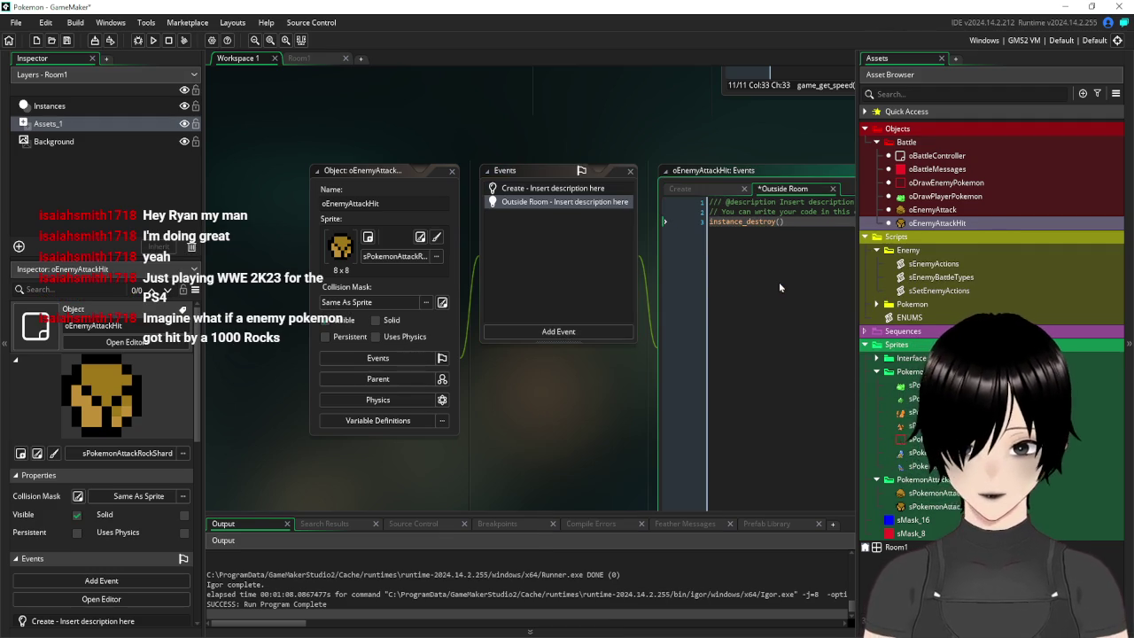
{"action": "left_click", "coordinate": [768, 274]}
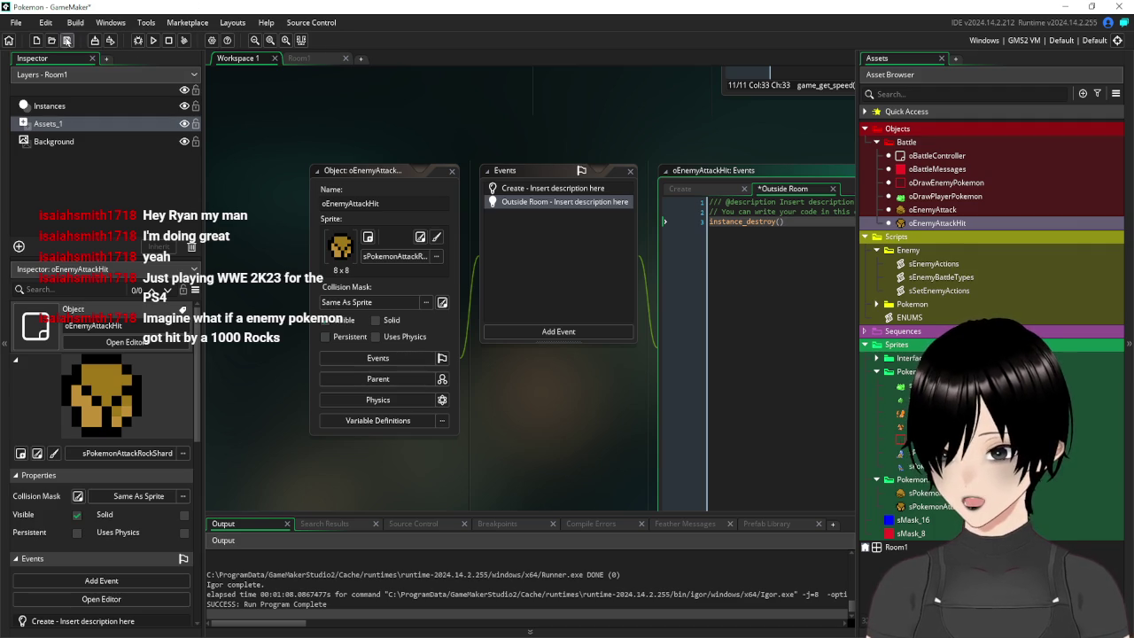
Save the Outside Room code and view oBattleController's Key Up - Space event code
{"action": "left_click", "coordinate": [535, 168]}
{"action": "left_click_drag", "start_coordinate": [552, 113], "coordinate": [396, 420]}
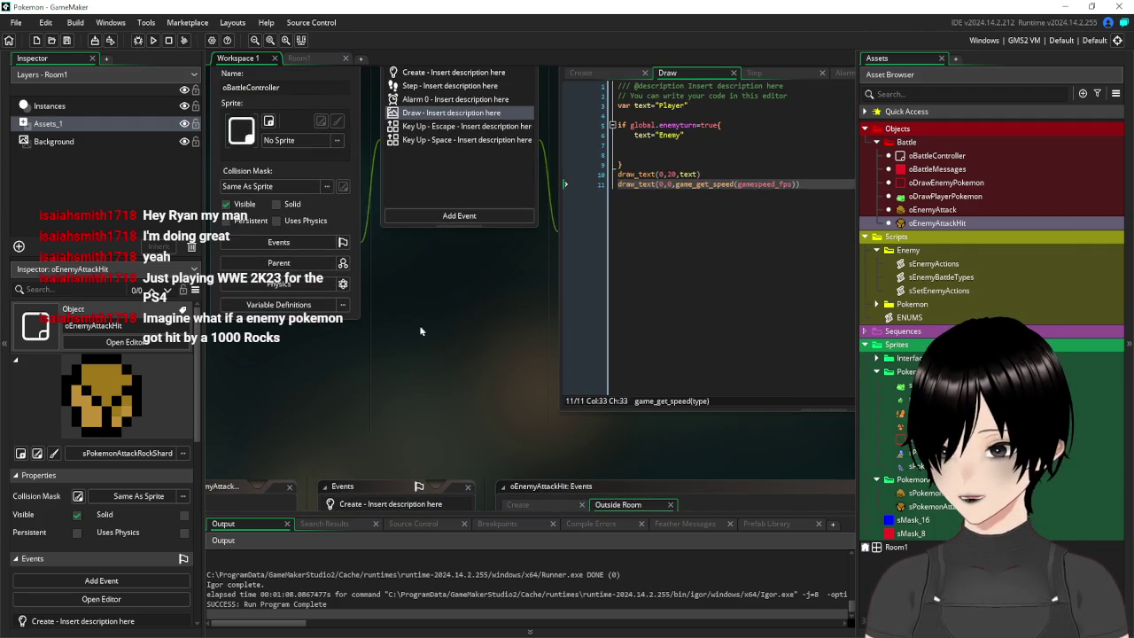
{"action": "left_click_drag", "start_coordinate": [422, 323], "coordinate": [416, 439]}
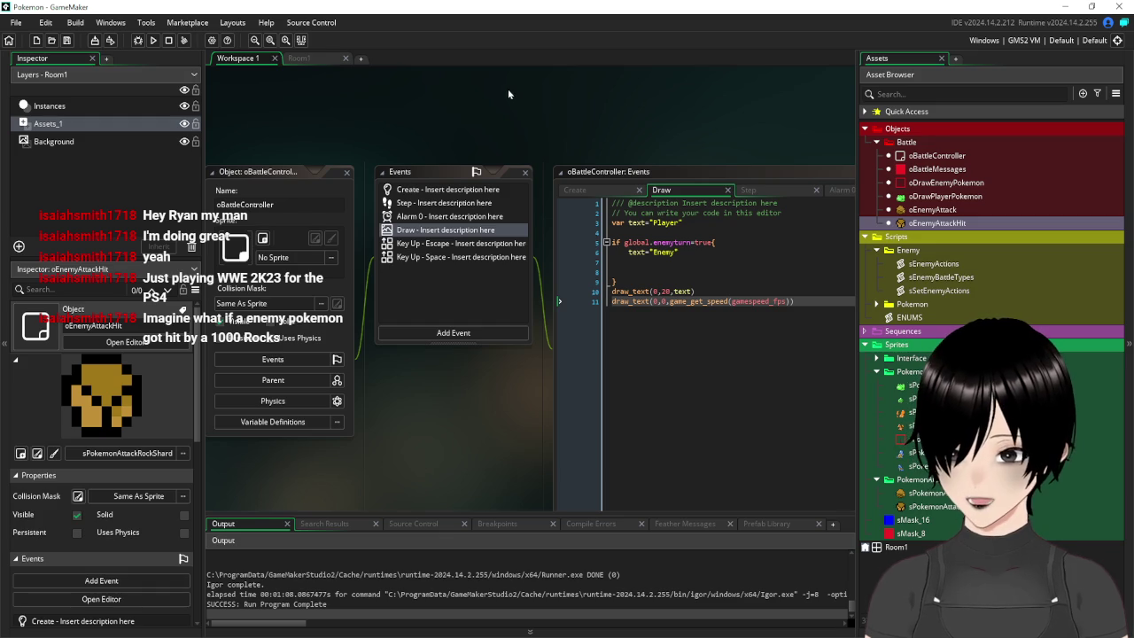
{"action": "left_click_drag", "start_coordinate": [509, 90], "coordinate": [382, 214]}
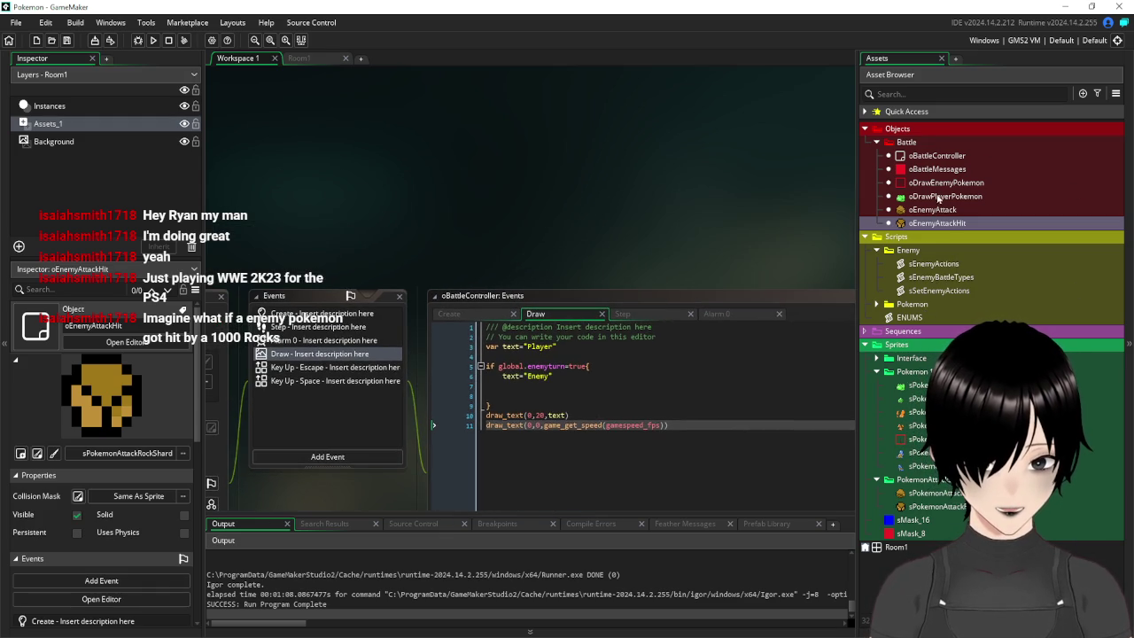
{"action": "double_click", "coordinate": [924, 159]}
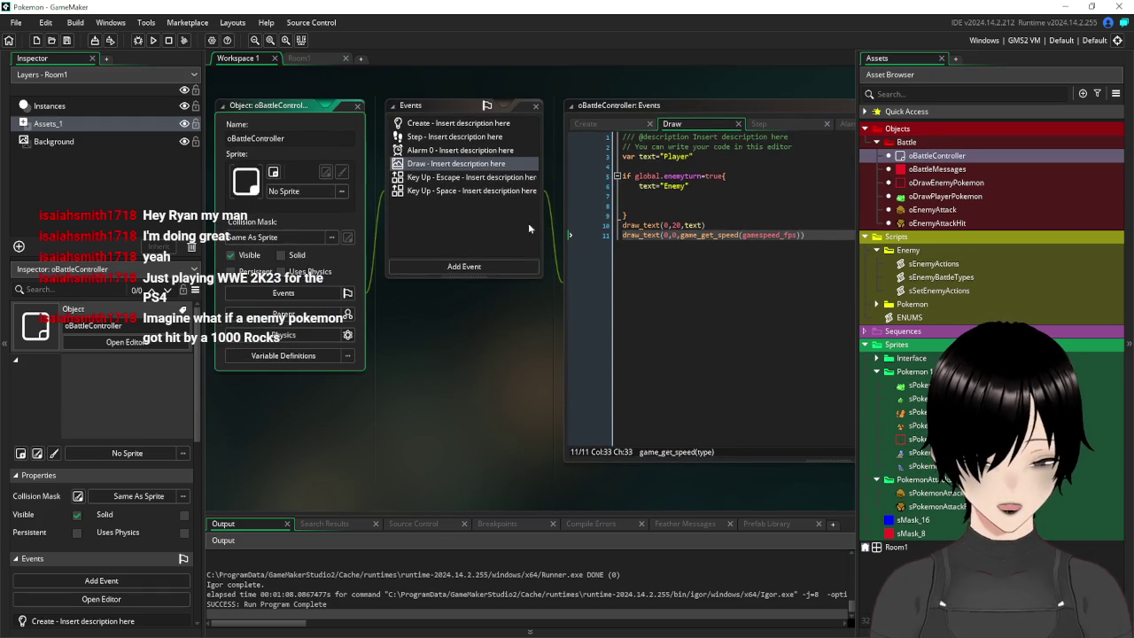
{"action": "left_click", "coordinate": [472, 190]}
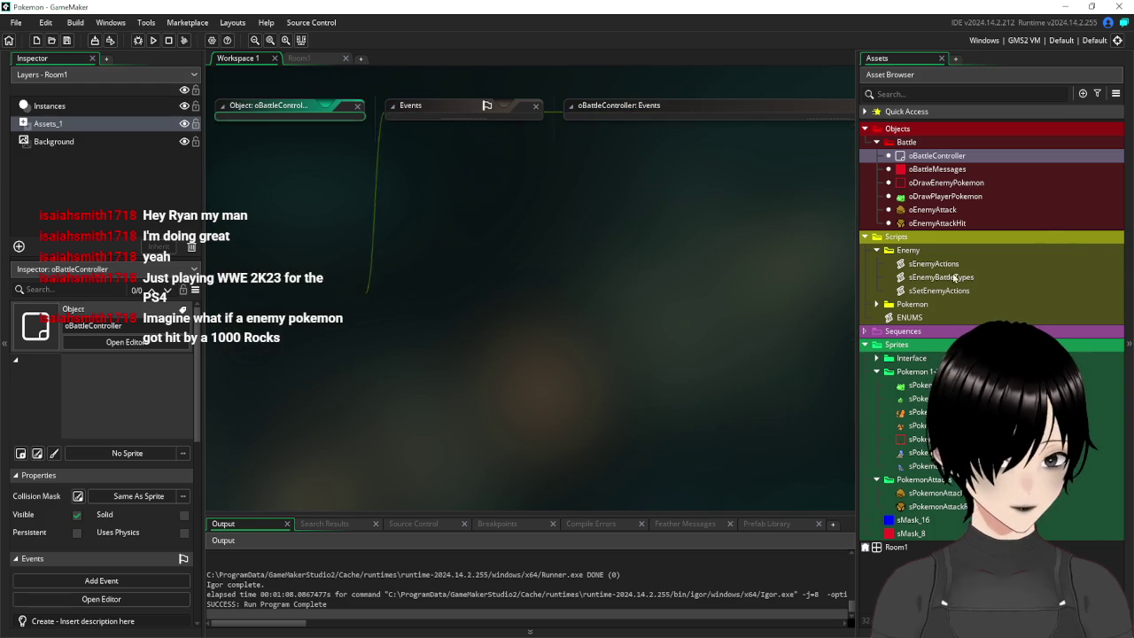
Look through the sEnemyActions, sSetEnemyActions and sEnemyBattleTypes scripts, then open oEnemyAttack's Create code
{"action": "double_click", "coordinate": [933, 263]}
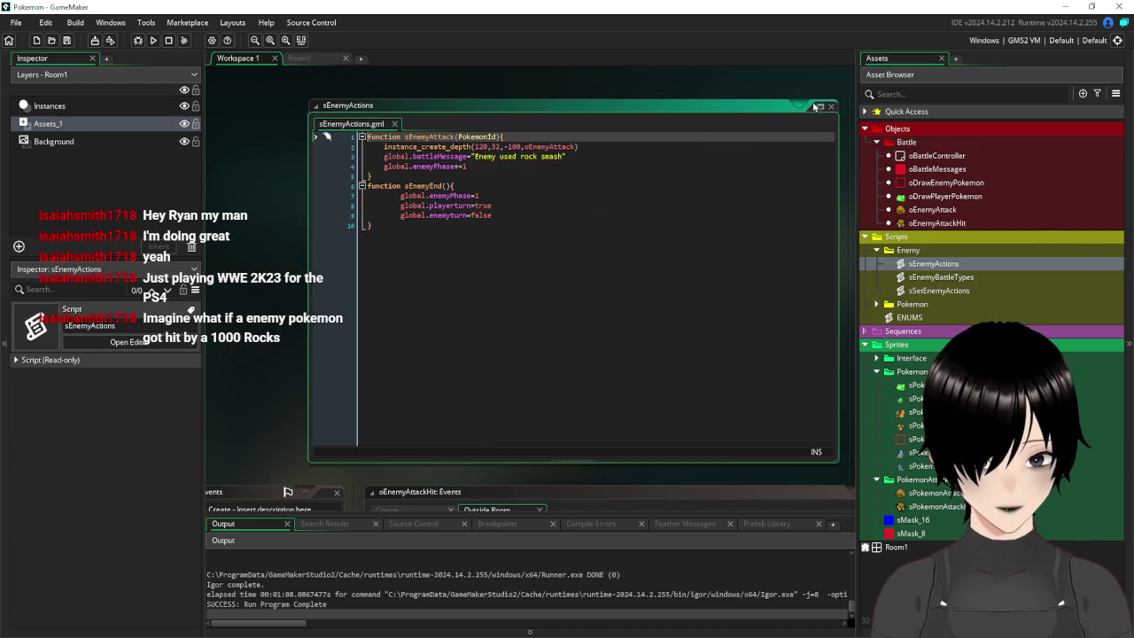
{"action": "left_click", "coordinate": [831, 105]}
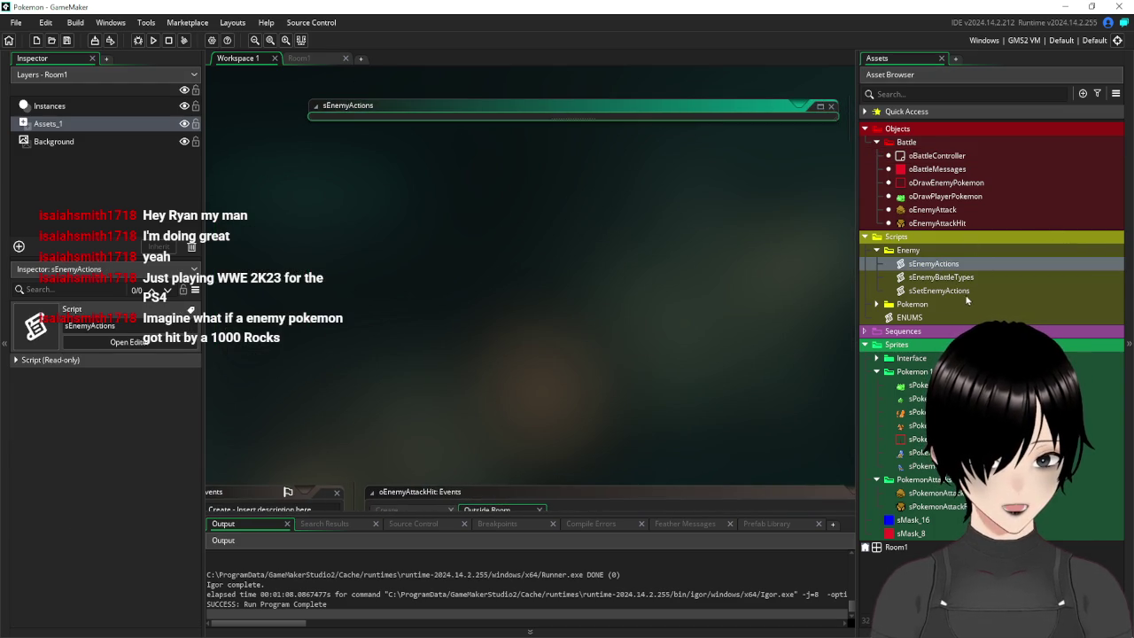
{"action": "double_click", "coordinate": [938, 290]}
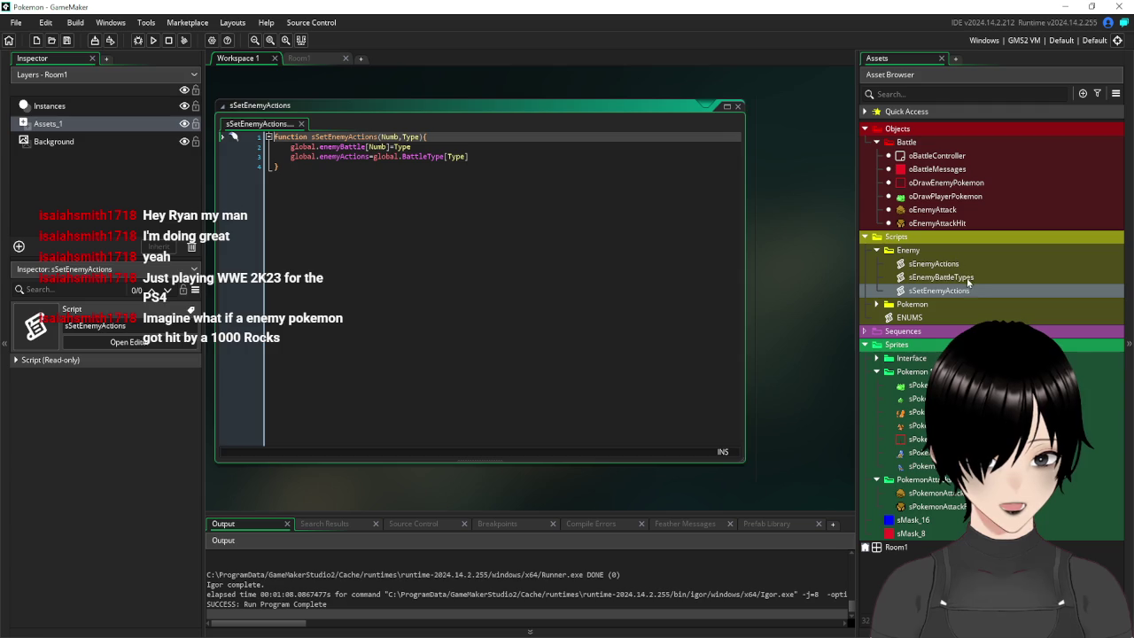
{"action": "double_click", "coordinate": [965, 278]}
{"action": "double_click", "coordinate": [933, 264]}
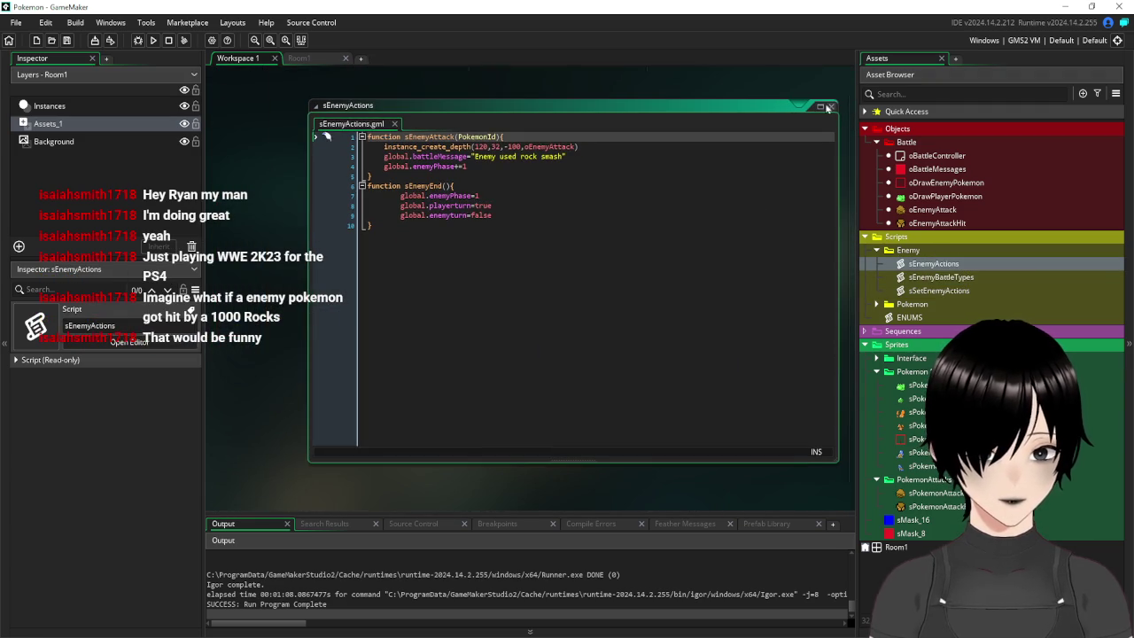
{"action": "left_click", "coordinate": [831, 106]}
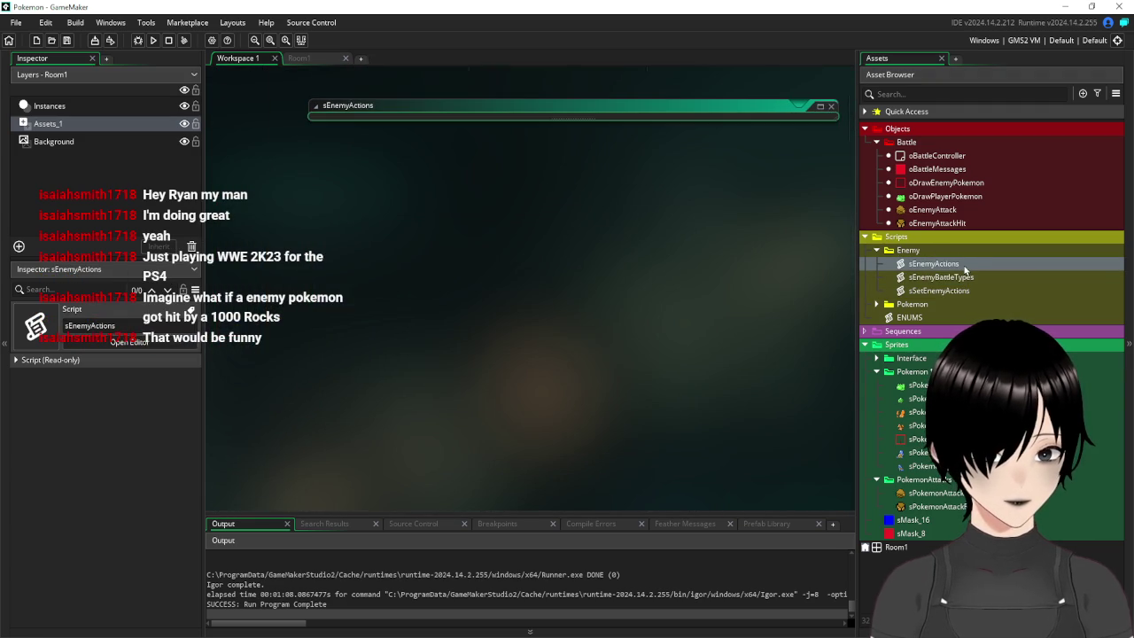
{"action": "double_click", "coordinate": [939, 210]}
{"action": "mouse_move", "coordinate": [490, 316]}
{"action": "left_mouse_down"}
{"action": "mouse_move", "coordinate": [487, 356]}
{"action": "mouse_move", "coordinate": [430, 422]}
{"action": "left_mouse_up"}
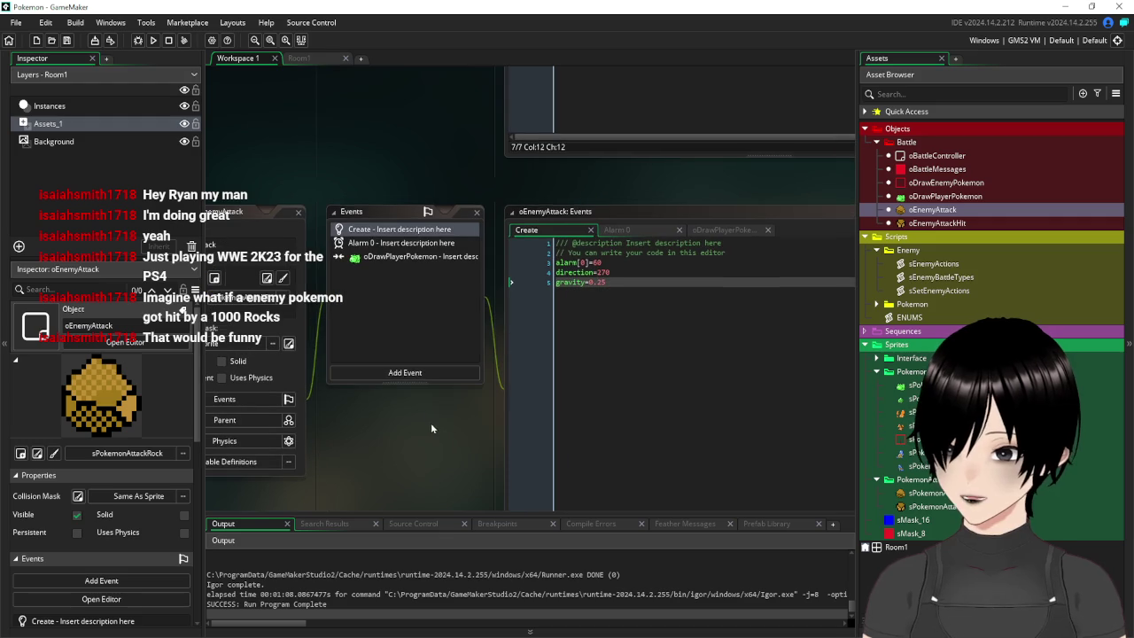
Change oEnemyAttack's oDrawPlayerPokemon collision loop limit from a<10 to a<10000 and save
{"action": "left_click", "coordinate": [400, 257]}
{"action": "double_click", "coordinate": [401, 256]}
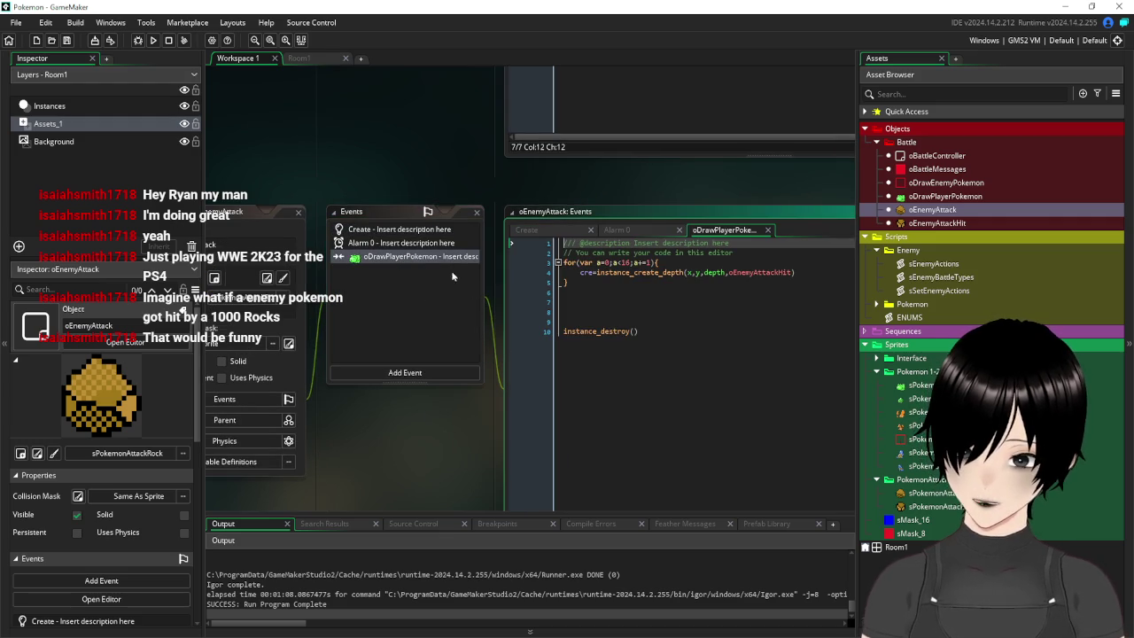
{"action": "left_click", "coordinate": [699, 260]}
{"action": "key", "text": "BackSpace"}
{"action": "key", "text": "BackSpace"}
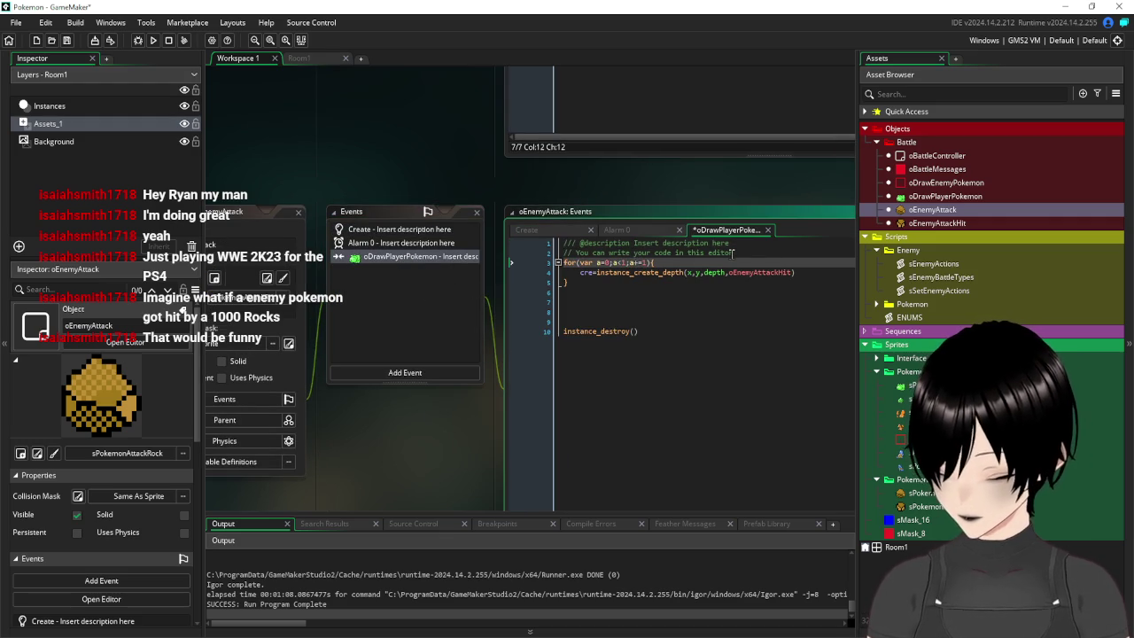
{"action": "type", "text": "10000"}
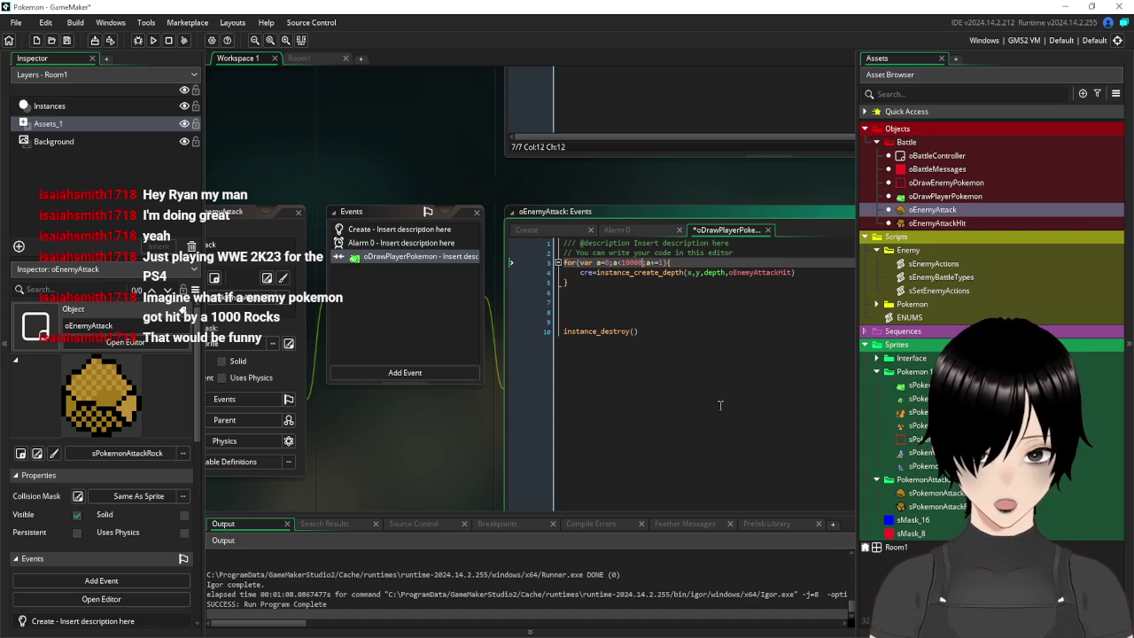
{"action": "left_click", "coordinate": [603, 331]}
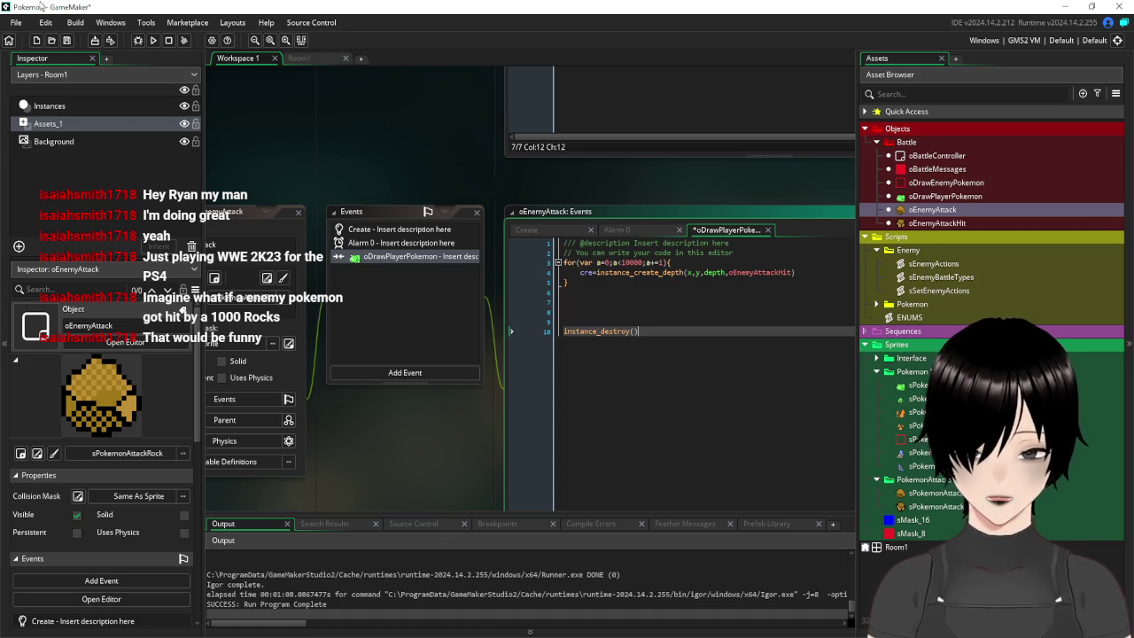
{"action": "left_click", "coordinate": [66, 41]}
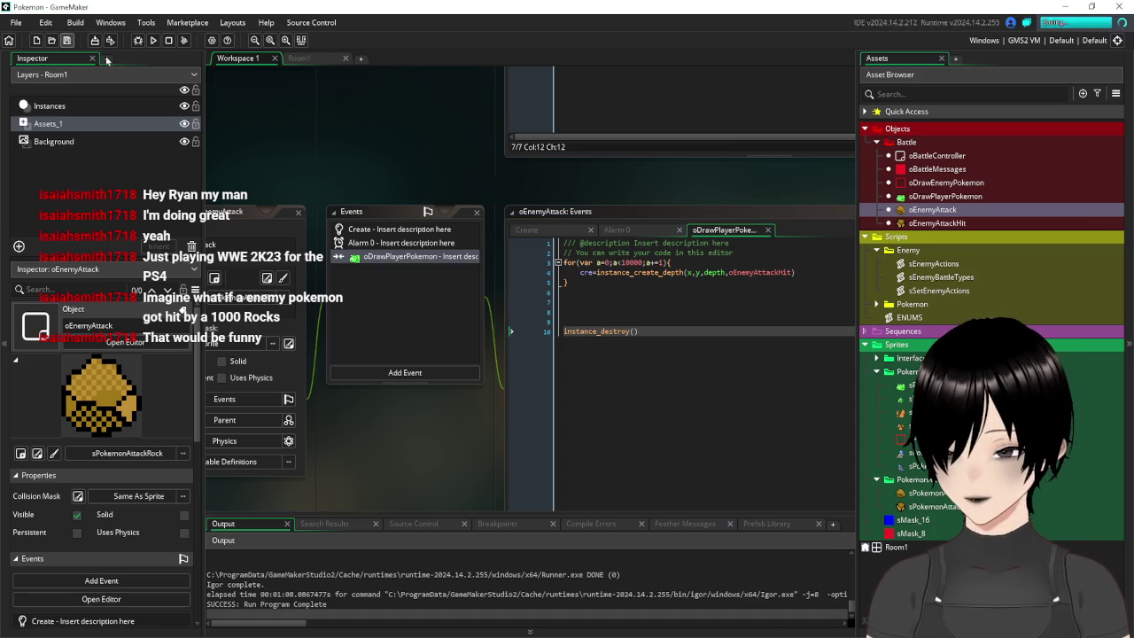
Run the battle, watch the enemy's rock smash spray 1000 shards, then close the game
{"action": "left_click", "coordinate": [153, 41]}
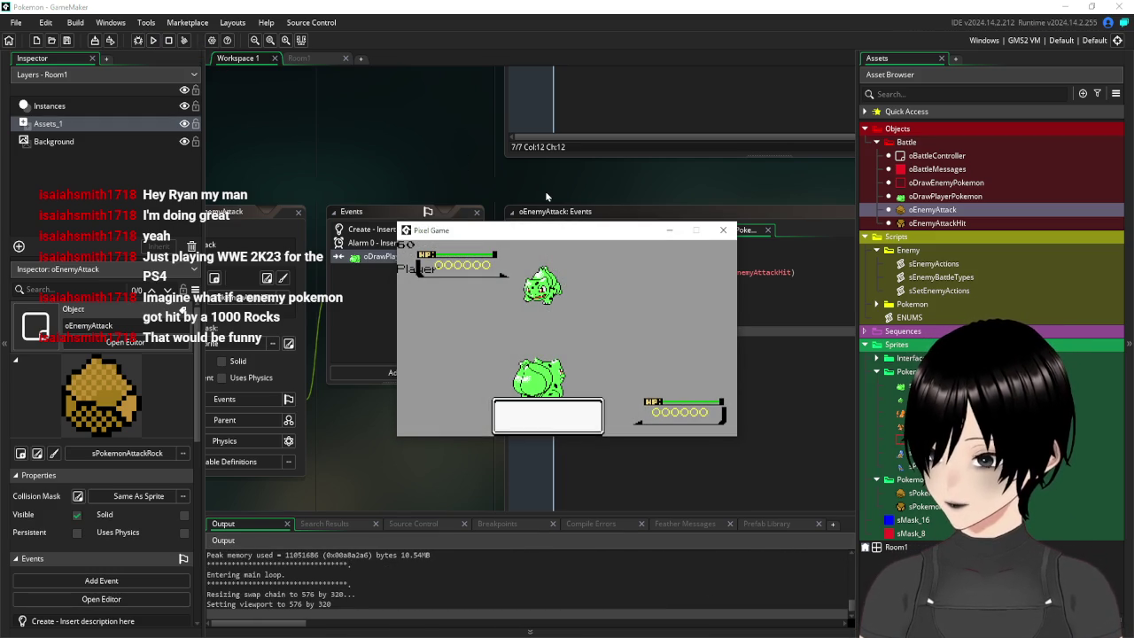
{"action": "left_click", "coordinate": [655, 347]}
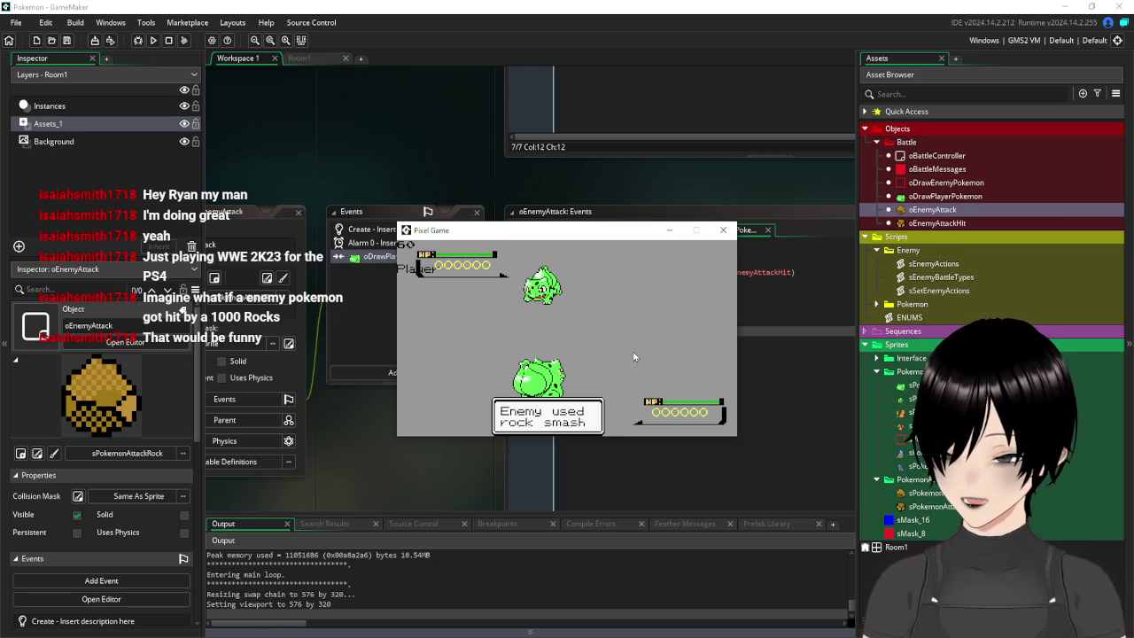
{"action": "left_click", "coordinate": [321, 618]}
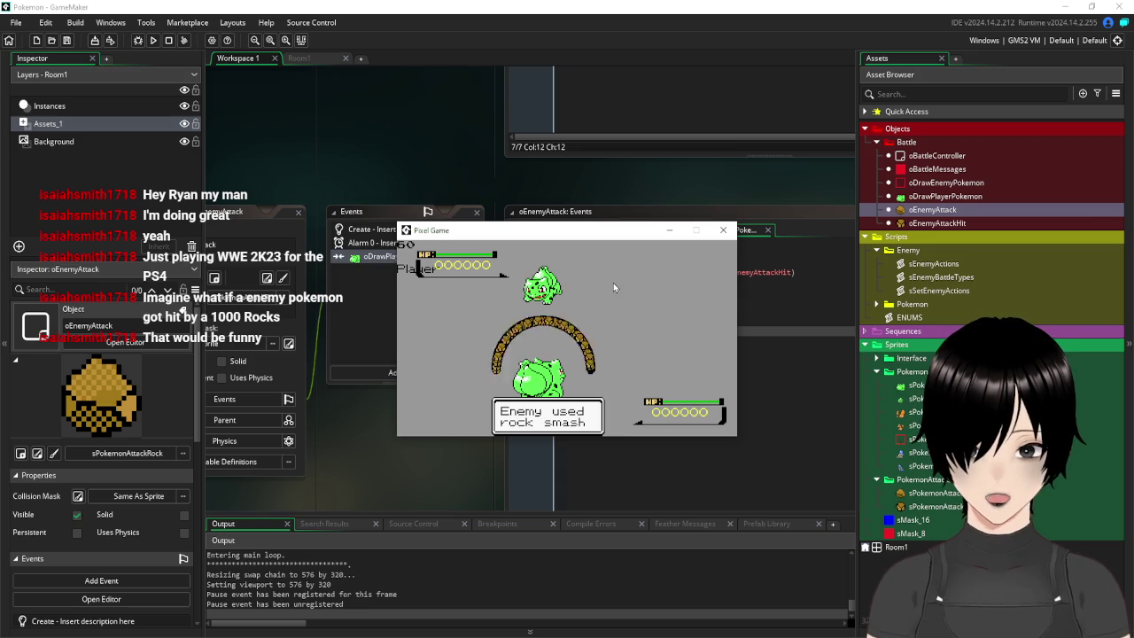
{"action": "left_click", "coordinate": [723, 231]}
{"action": "left_click", "coordinate": [639, 262]}
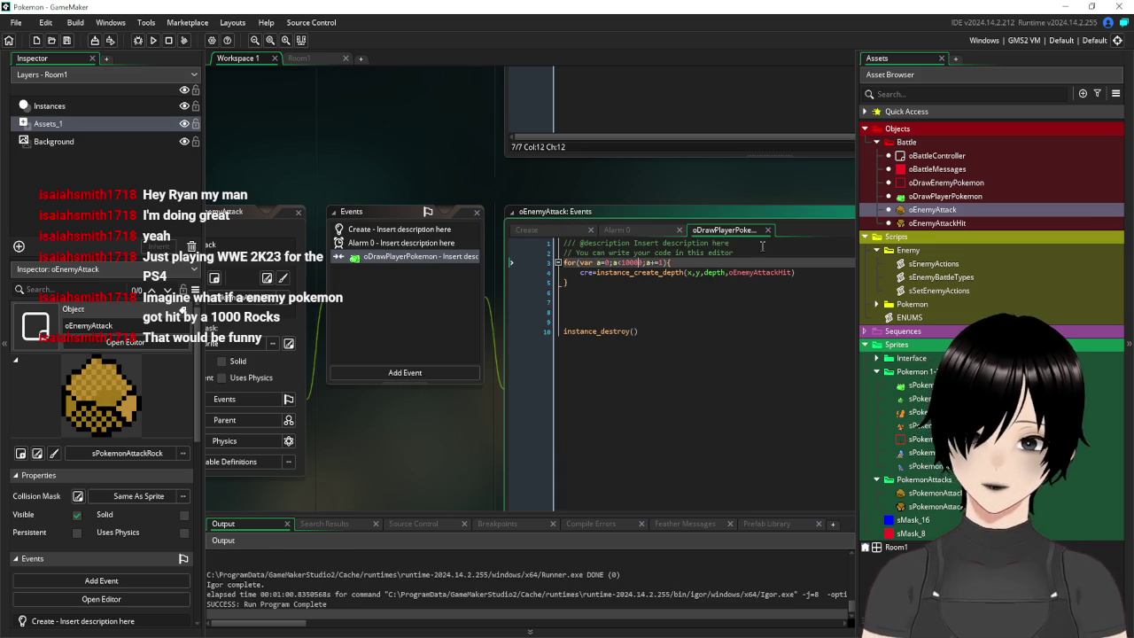
Set the shard loop limit back to a<10 and test-run the battle again
{"action": "key", "text": "BackSpace"}
{"action": "key", "text": "BackSpace"}
{"action": "key", "text": "BackSpace"}
{"action": "type", "text": "0"}
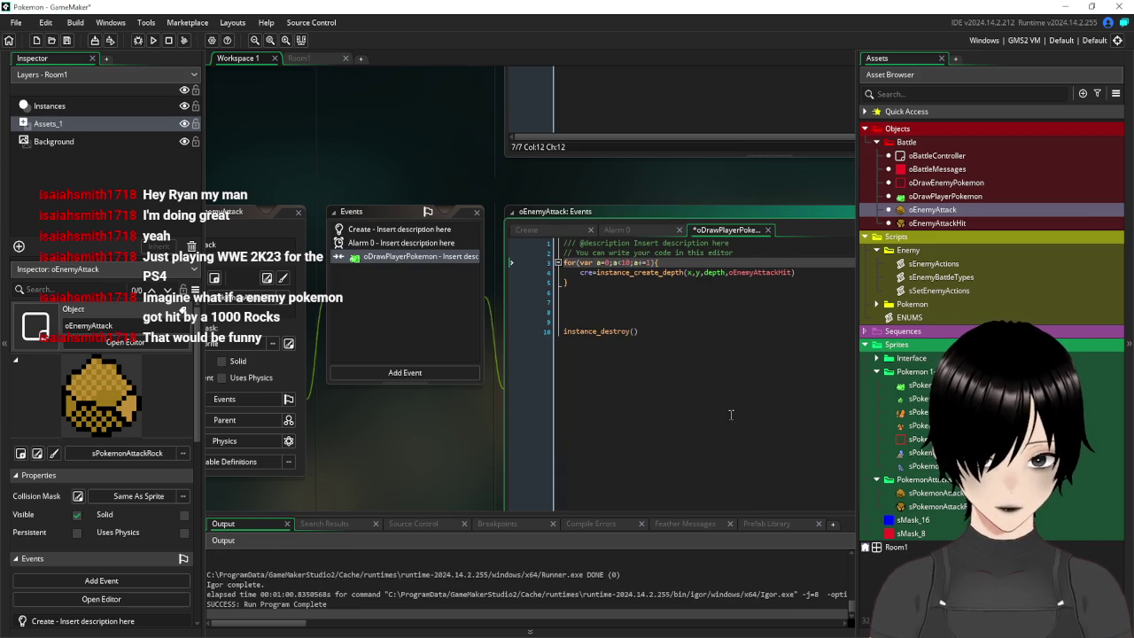
{"action": "left_click", "coordinate": [732, 415]}
{"action": "left_click", "coordinate": [153, 40]}
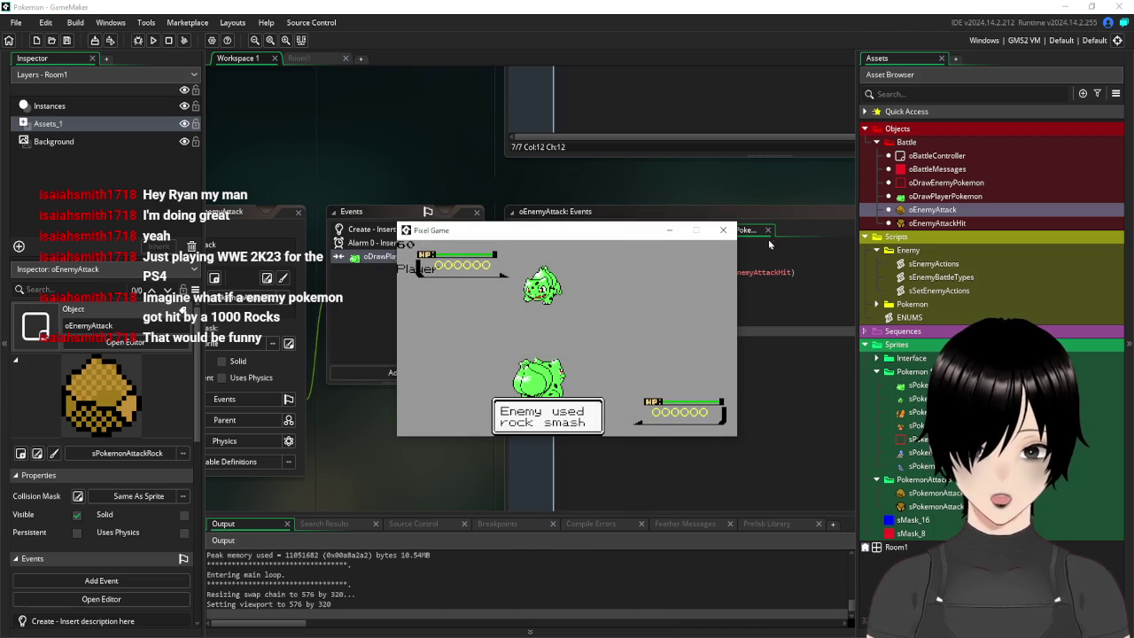
{"action": "left_click", "coordinate": [723, 229]}
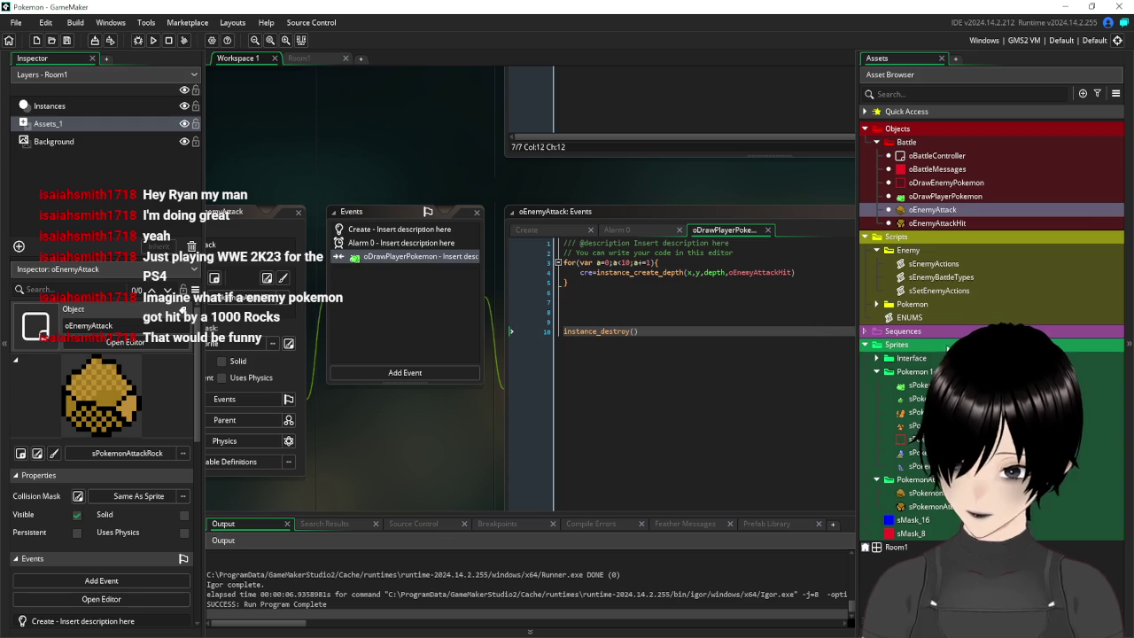
Open oEnemyAttackHit's Create event code, launch the game again and bring up the attack sprite sheet
{"action": "double_click", "coordinate": [941, 224]}
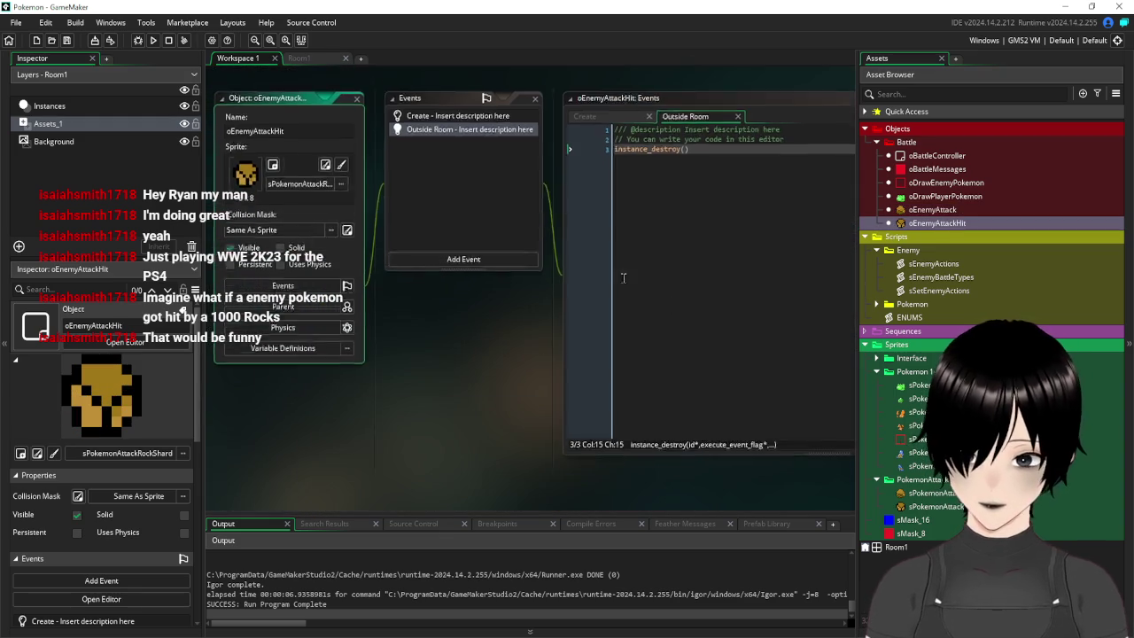
{"action": "left_click", "coordinate": [458, 124]}
{"action": "key", "text": "F5"}
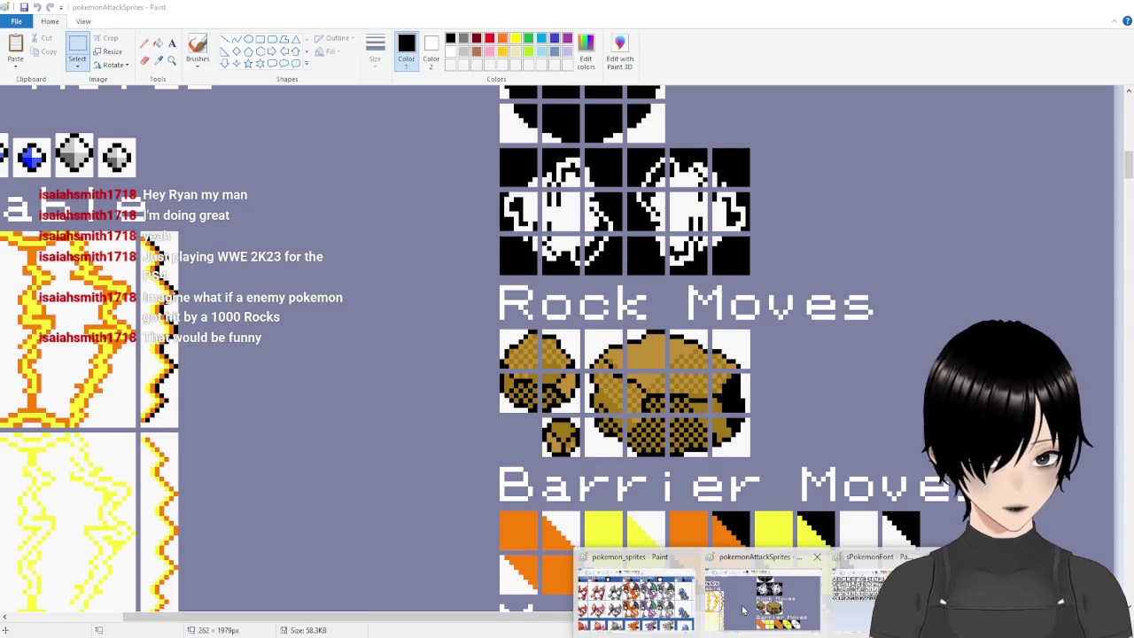
{"action": "left_click", "coordinate": [742, 609]}
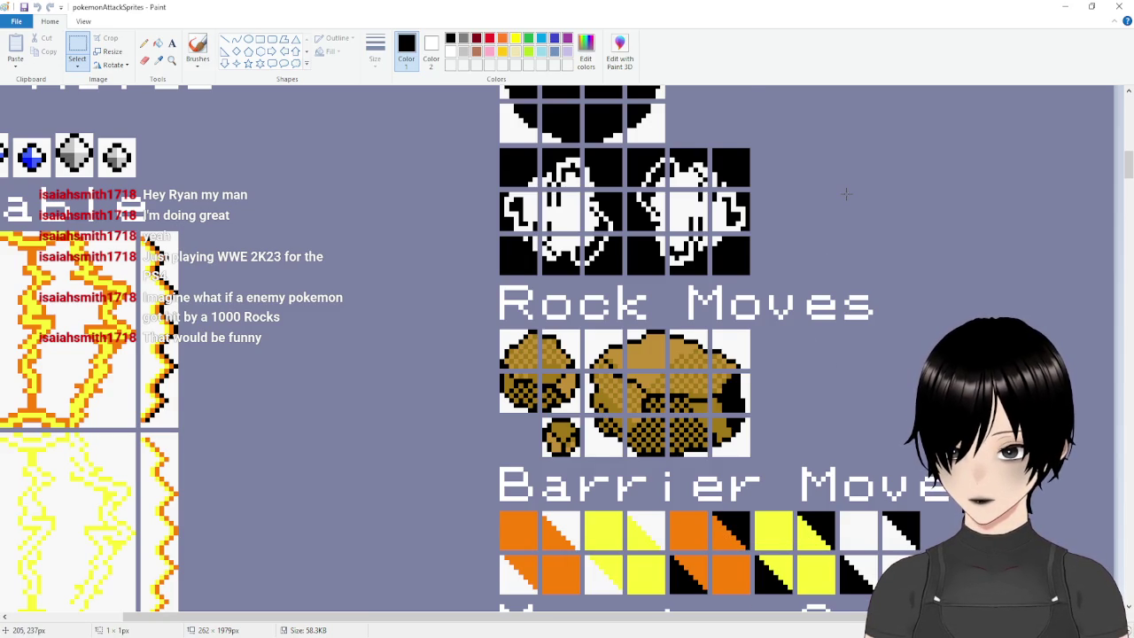
Scroll the pokemonAttackSprites sheet down to the Rock Moves tiles, then minimize Paint
{"action": "scroll", "coordinate": [845, 193], "scroll_direction": "down", "scroll_amount": 10}
{"action": "scroll", "coordinate": [846, 193], "scroll_direction": "down", "scroll_amount": 5}
{"action": "scroll", "coordinate": [846, 193], "scroll_direction": "up", "scroll_amount": 3}
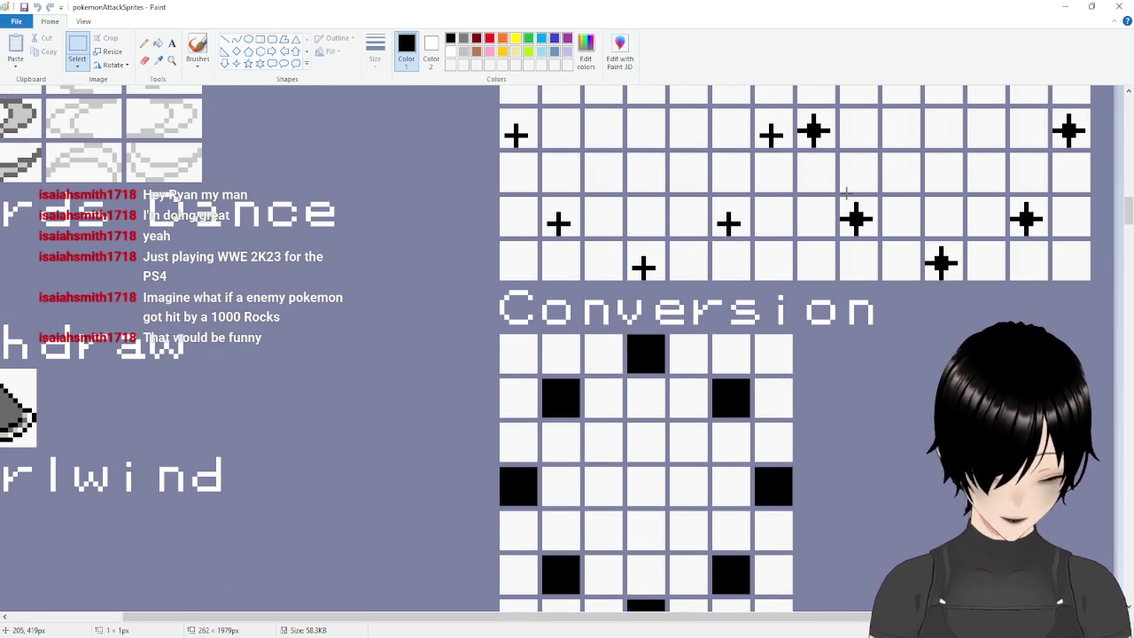
{"action": "scroll", "coordinate": [846, 193], "scroll_direction": "down", "scroll_amount": 1, "text": "ctrl"}
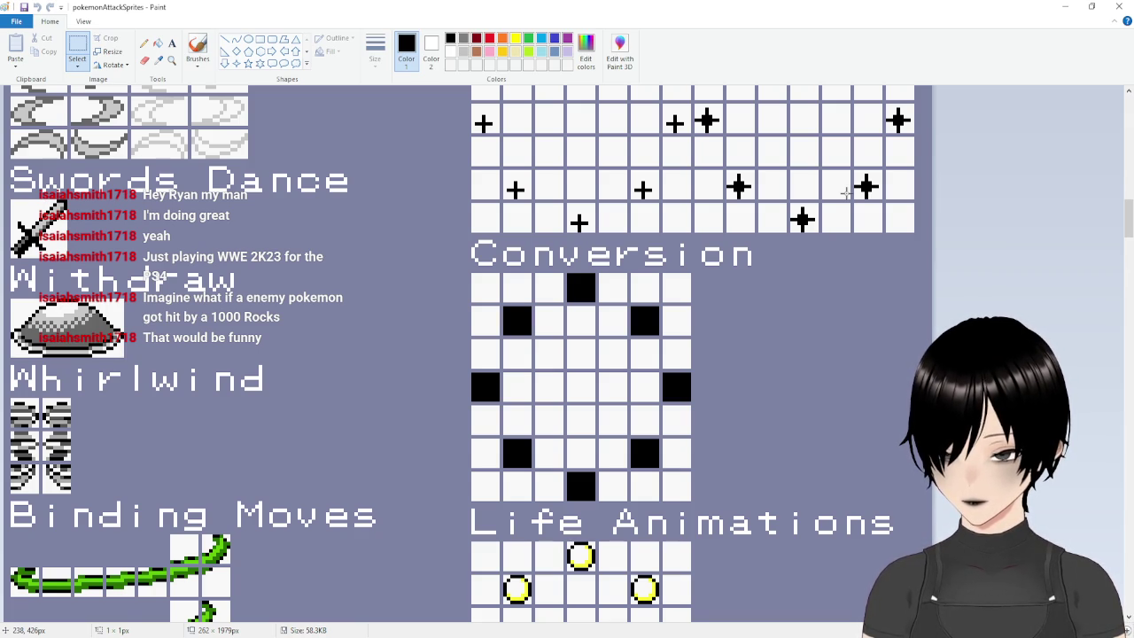
{"action": "scroll", "coordinate": [846, 193], "scroll_direction": "down", "scroll_amount": 3}
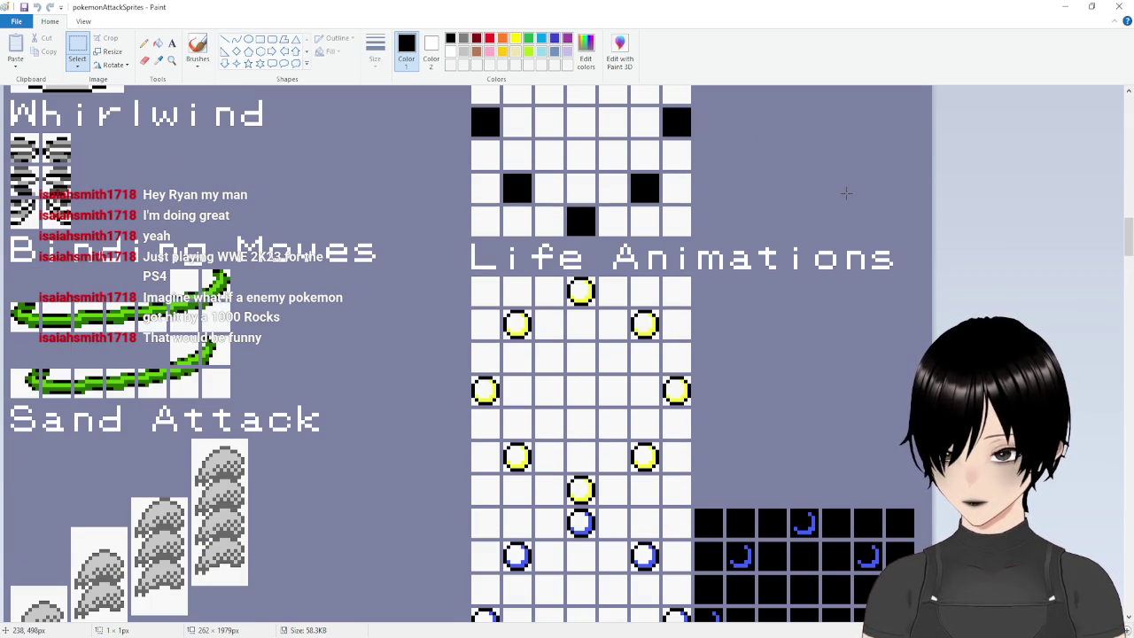
{"action": "scroll", "coordinate": [846, 193], "scroll_direction": "down", "scroll_amount": 3}
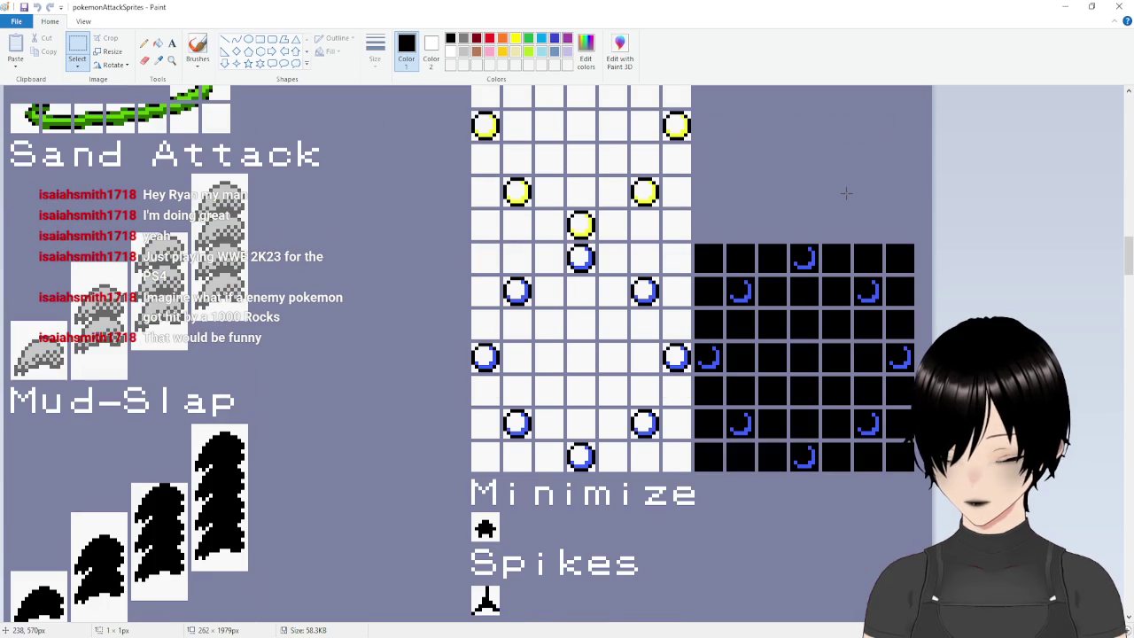
{"action": "scroll", "coordinate": [845, 193], "scroll_direction": "down", "scroll_amount": 2}
{"action": "scroll", "coordinate": [846, 193], "scroll_direction": "down", "scroll_amount": 3}
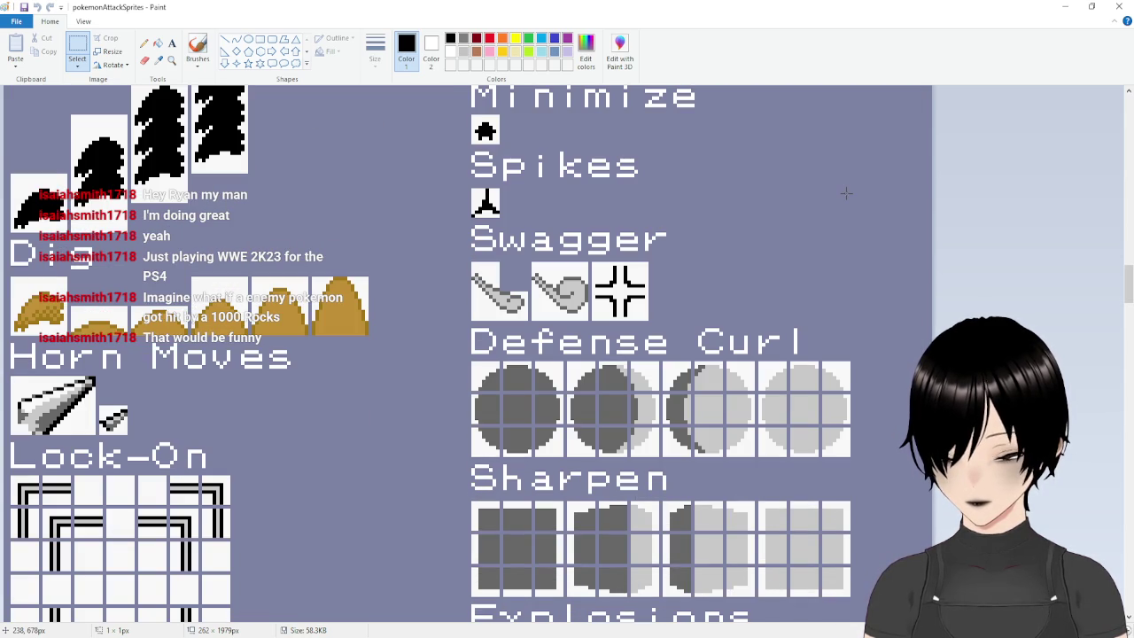
{"action": "scroll", "coordinate": [846, 193], "scroll_direction": "down", "scroll_amount": 2}
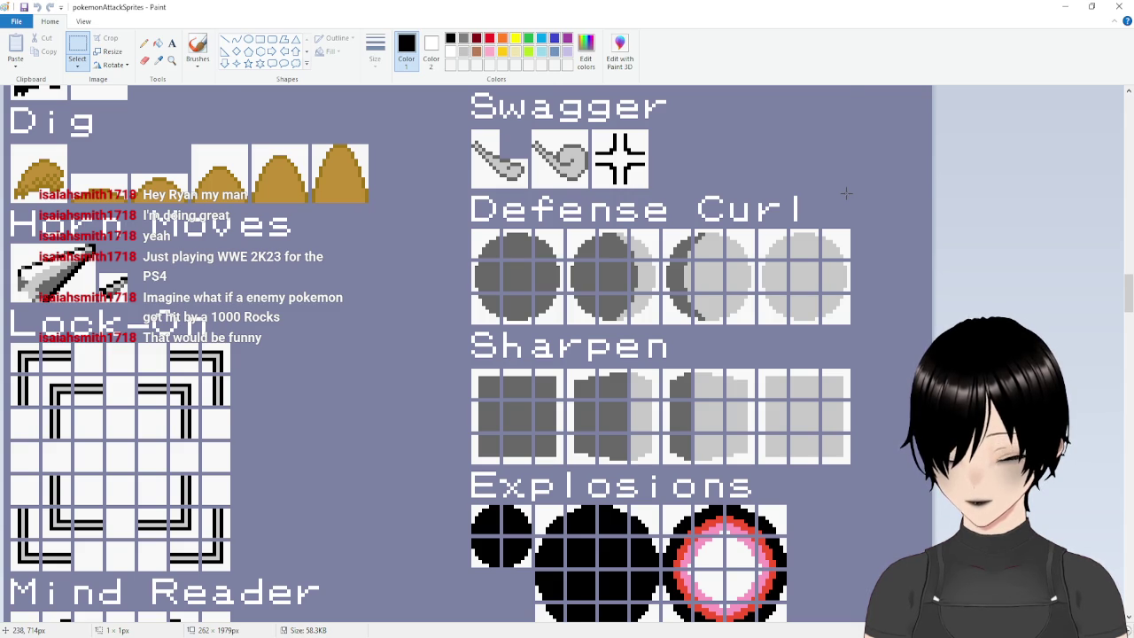
{"action": "scroll", "coordinate": [846, 193], "scroll_direction": "down", "scroll_amount": 3}
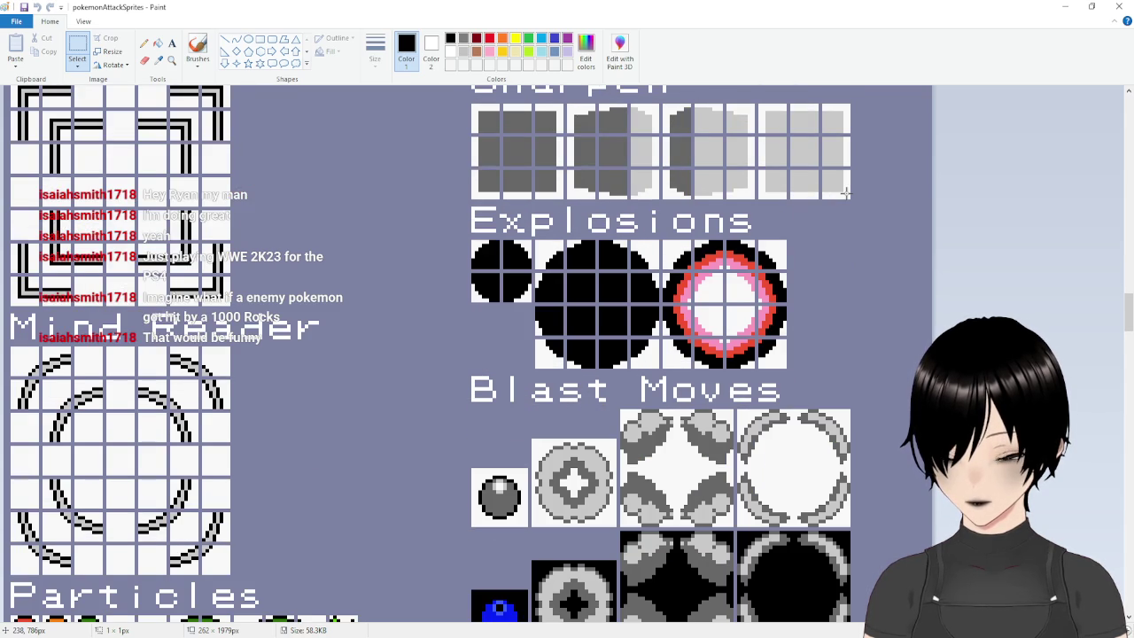
{"action": "scroll", "coordinate": [846, 193], "scroll_direction": "down", "scroll_amount": 2}
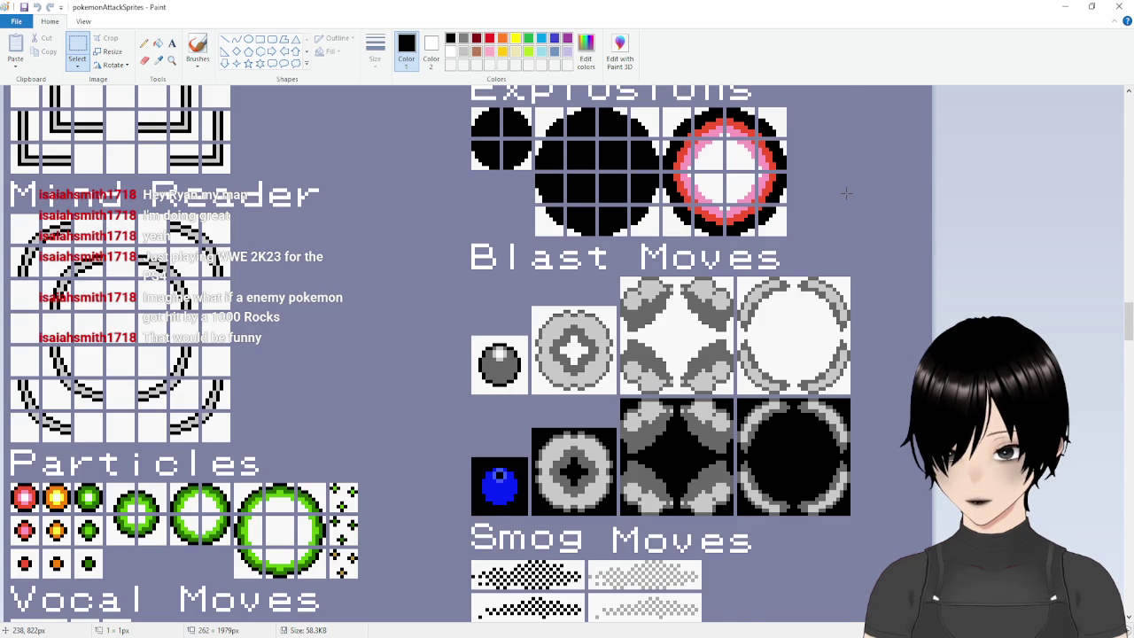
{"action": "scroll", "coordinate": [846, 194], "scroll_direction": "down", "scroll_amount": 6}
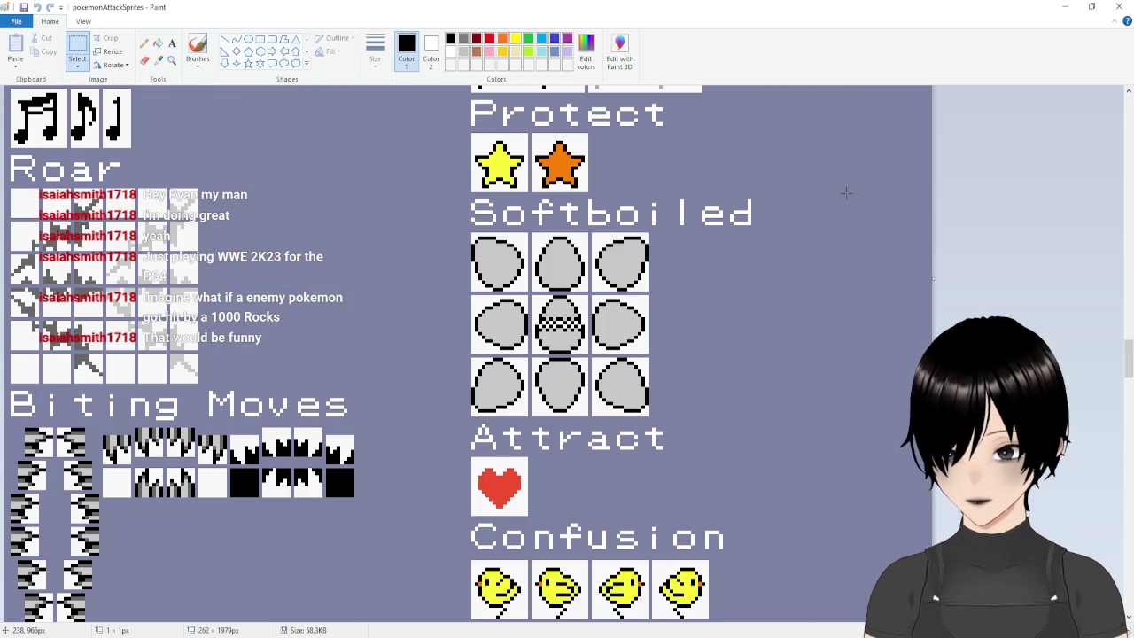
{"action": "scroll", "coordinate": [845, 193], "scroll_direction": "down", "scroll_amount": 8}
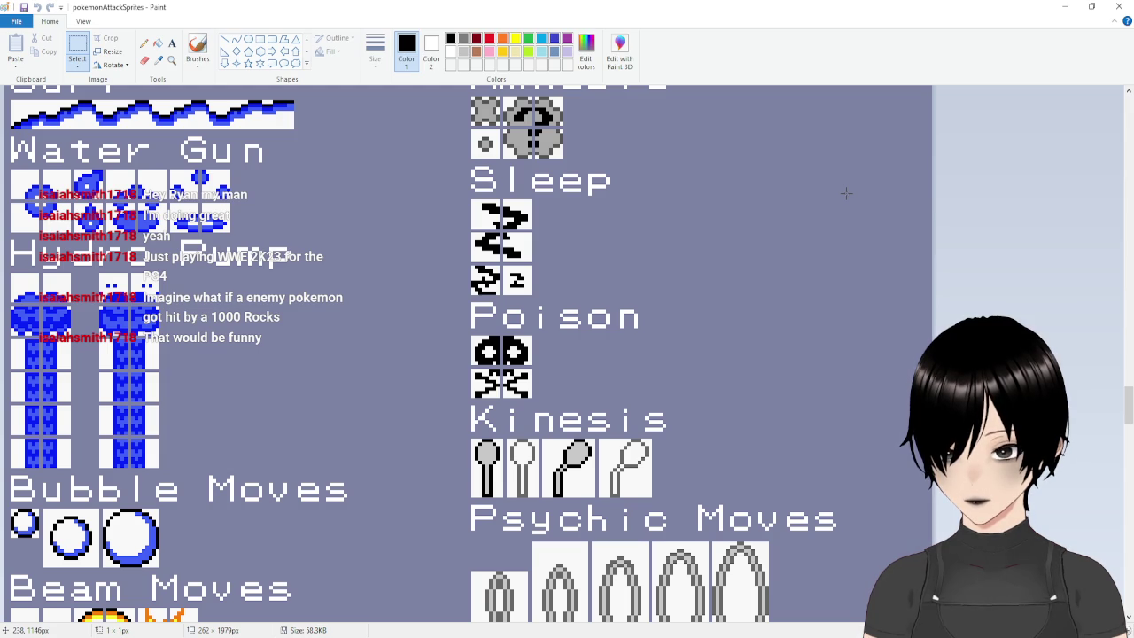
{"action": "scroll", "coordinate": [846, 193], "scroll_direction": "down", "scroll_amount": 5}
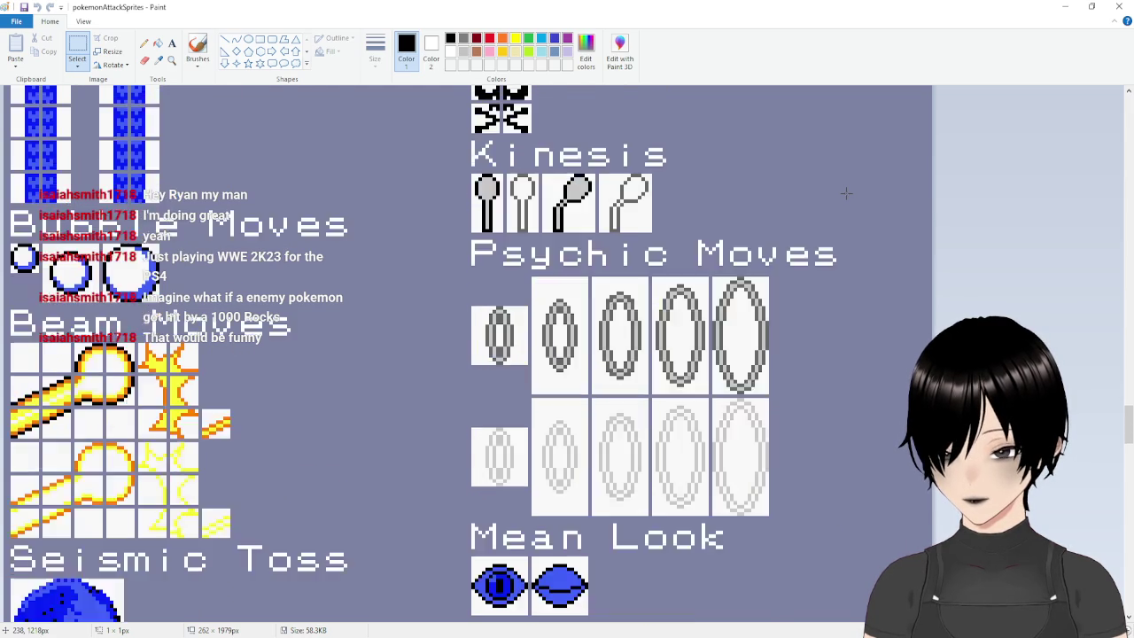
{"action": "scroll", "coordinate": [846, 193], "scroll_direction": "down", "scroll_amount": 20}
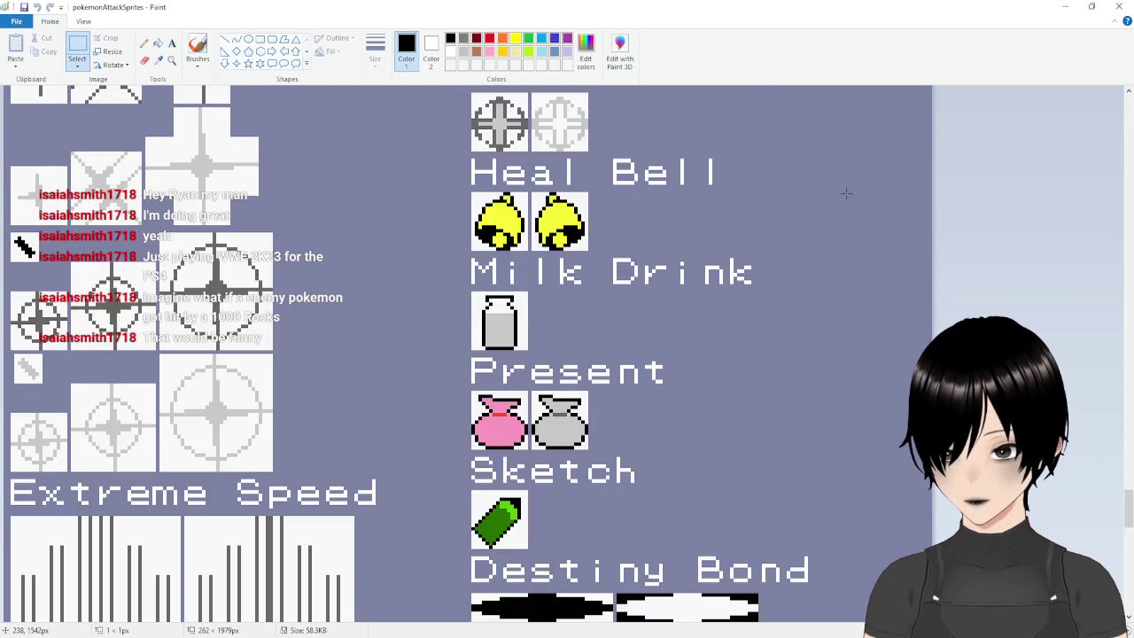
{"action": "scroll", "coordinate": [846, 193], "scroll_direction": "down", "scroll_amount": 3}
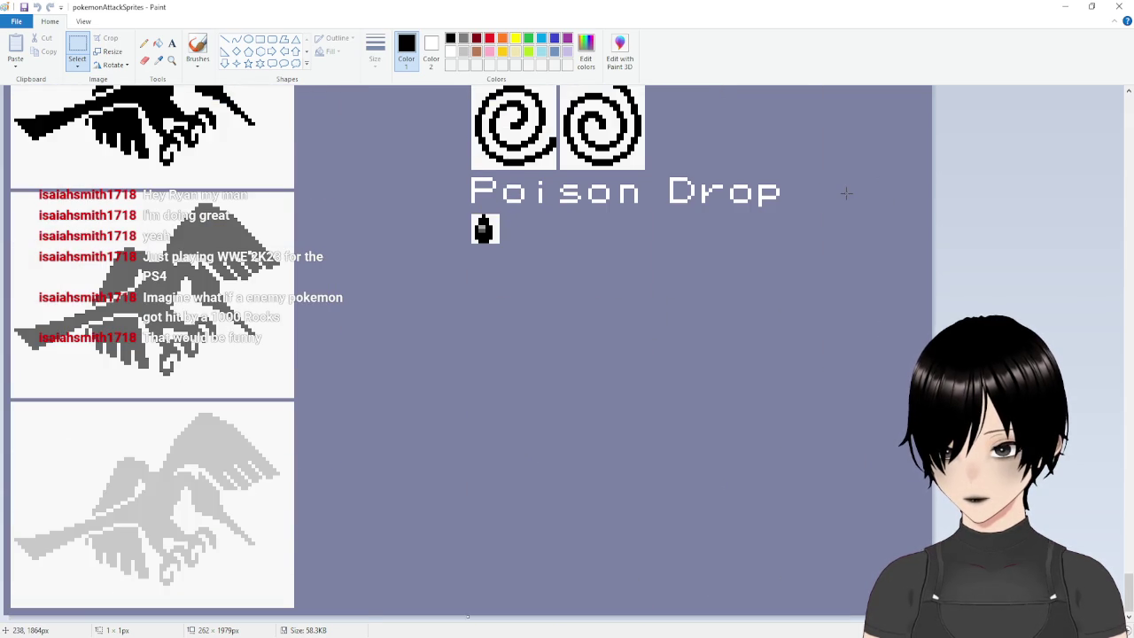
{"action": "mouse_move", "coordinate": [1127, 596]}
{"action": "left_mouse_down"}
{"action": "mouse_move", "coordinate": [1124, 177]}
{"action": "mouse_move", "coordinate": [1017, 116]}
{"action": "left_mouse_up"}
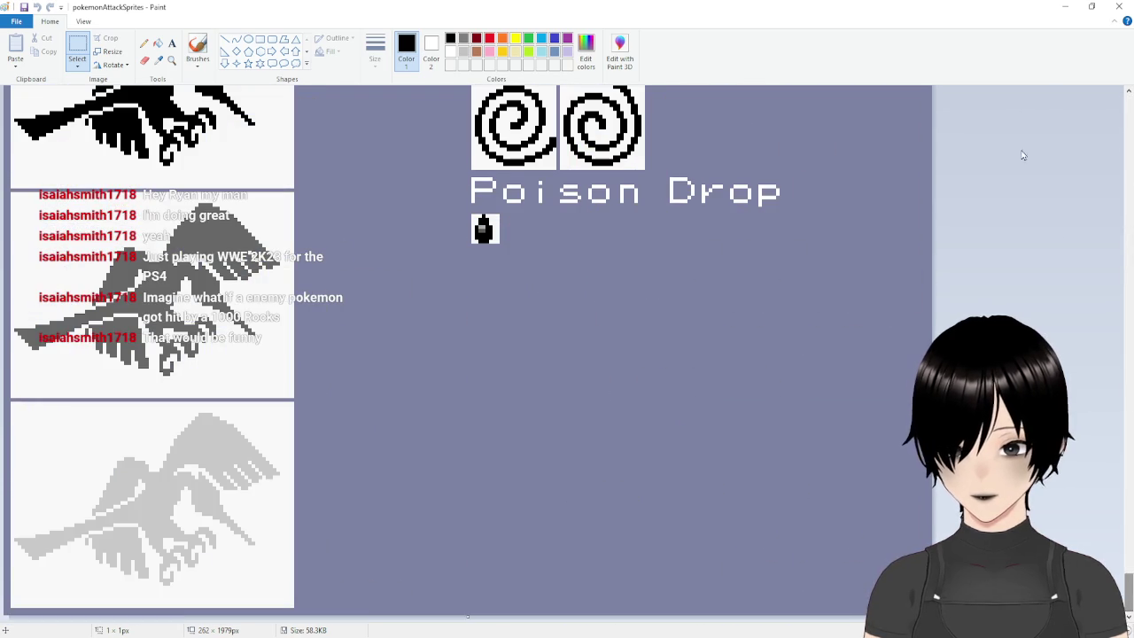
{"action": "left_click_drag", "start_coordinate": [1128, 580], "coordinate": [1128, 97]}
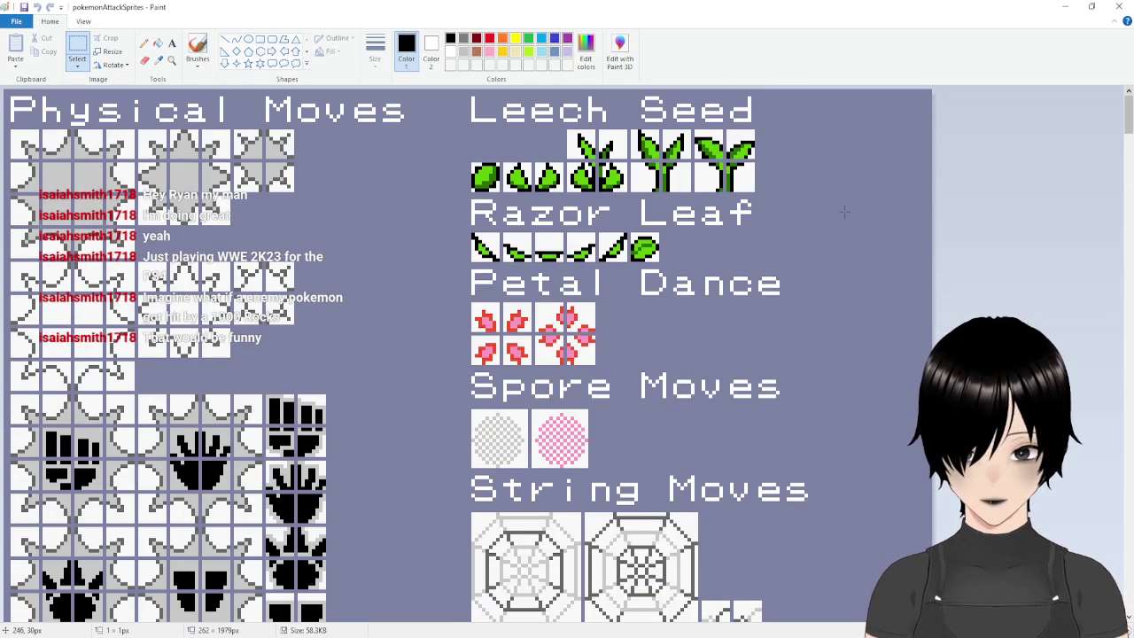
{"action": "scroll", "coordinate": [731, 236], "scroll_direction": "down", "scroll_amount": 10}
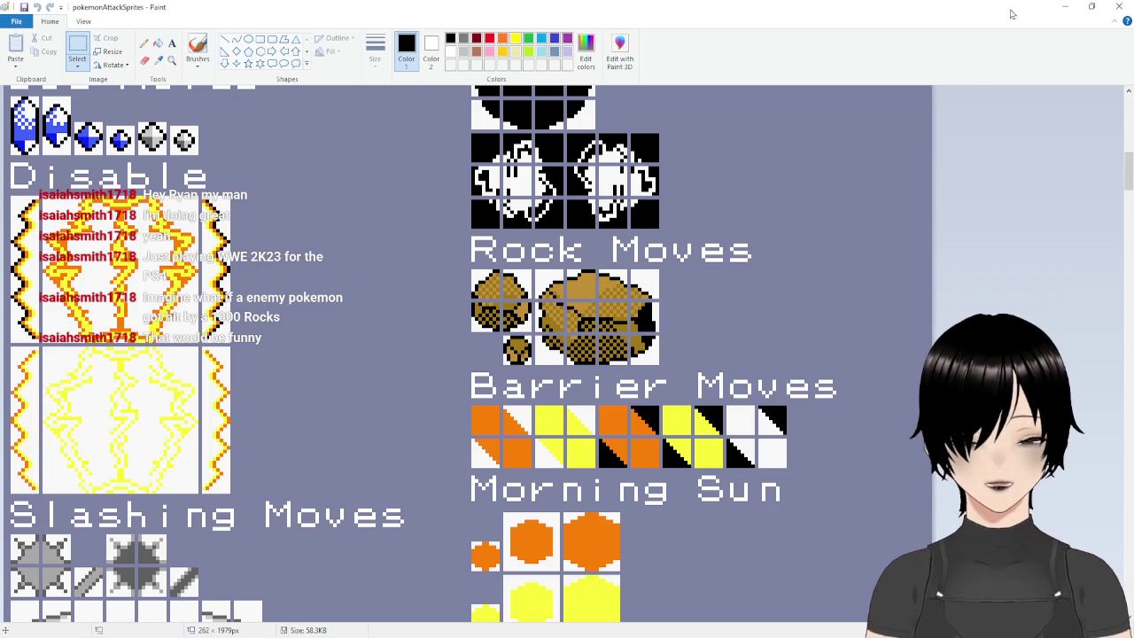
{"action": "left_click", "coordinate": [1065, 7]}
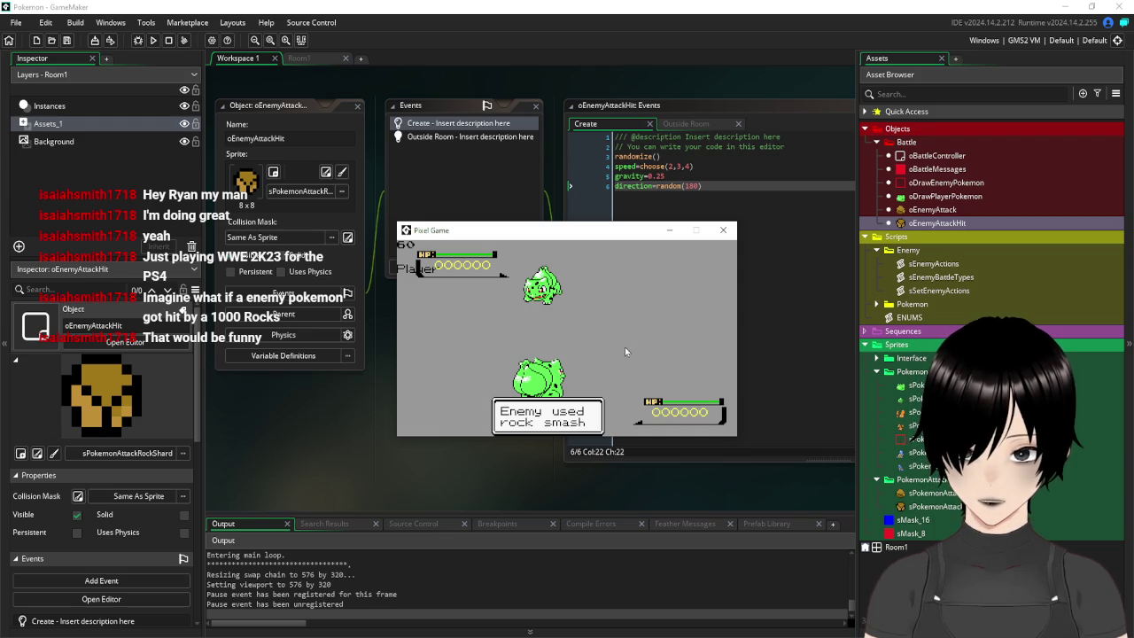
Revert the shard speed to a fixed 4, save and run a test battle
{"action": "left_click", "coordinate": [724, 231]}
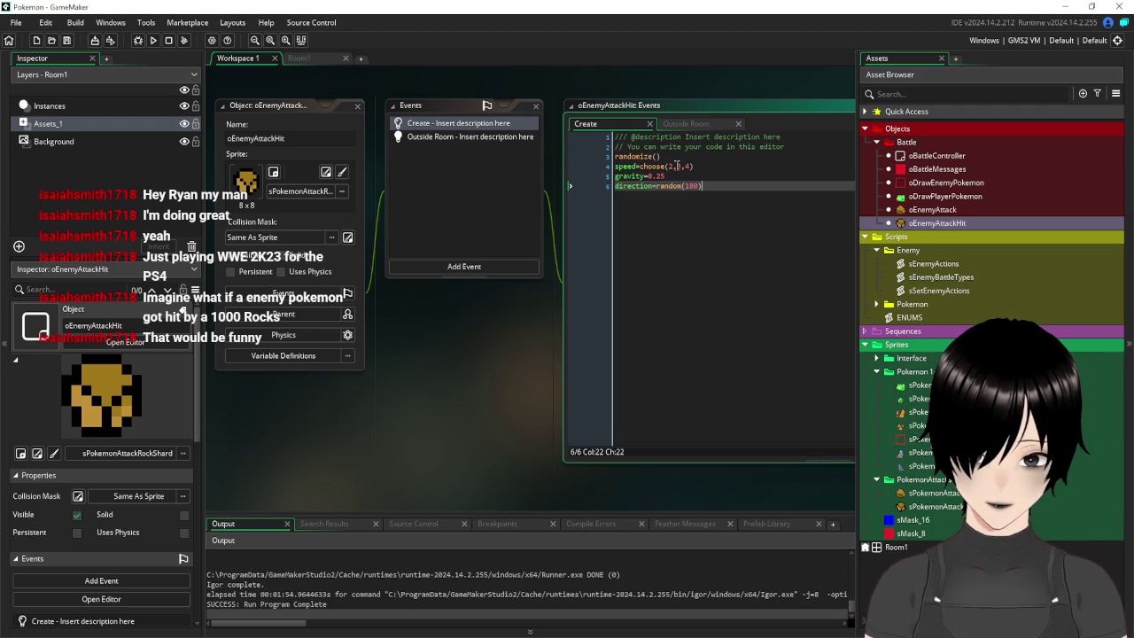
{"action": "left_click", "coordinate": [641, 167]}
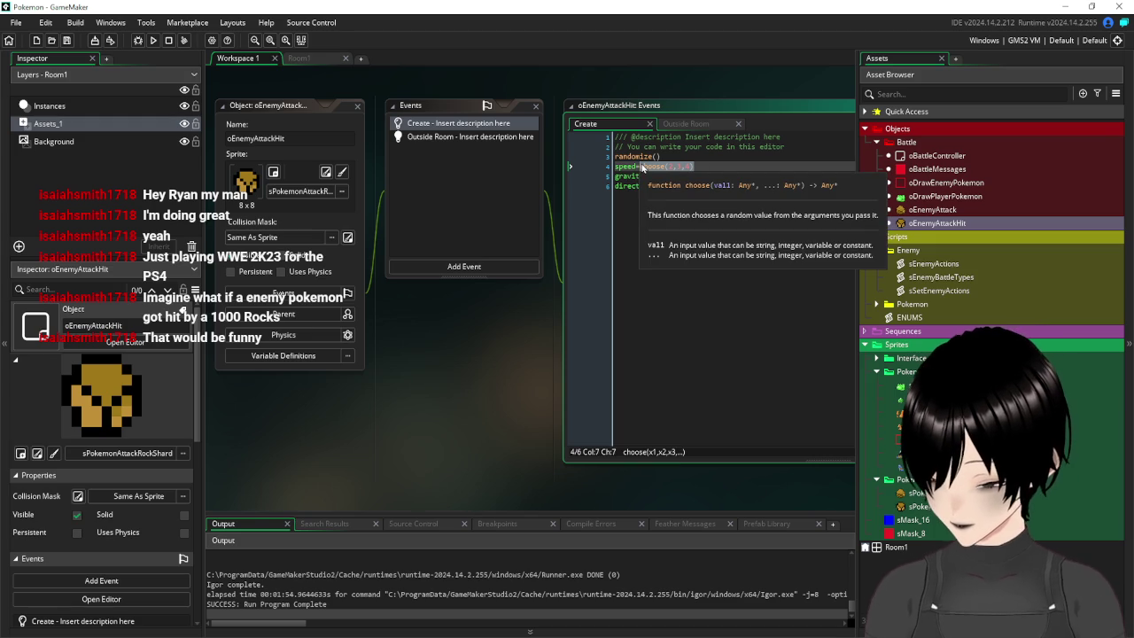
{"action": "key", "text": "ctrl+z"}
{"action": "key", "text": "ctrl+z"}
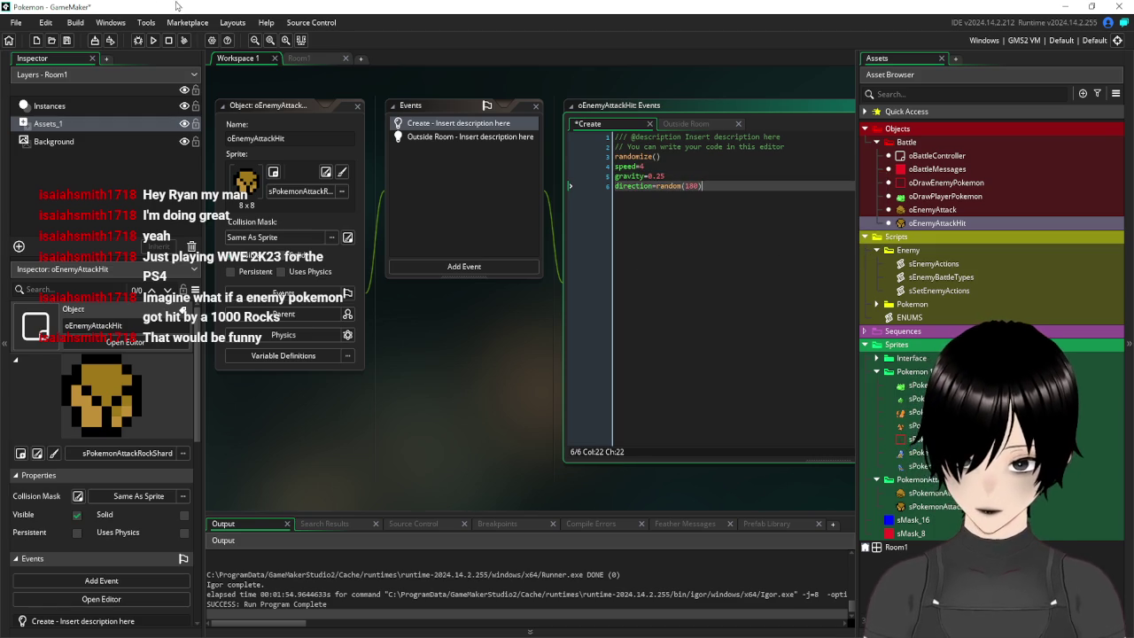
{"action": "left_click", "coordinate": [66, 42]}
{"action": "left_click", "coordinate": [154, 40]}
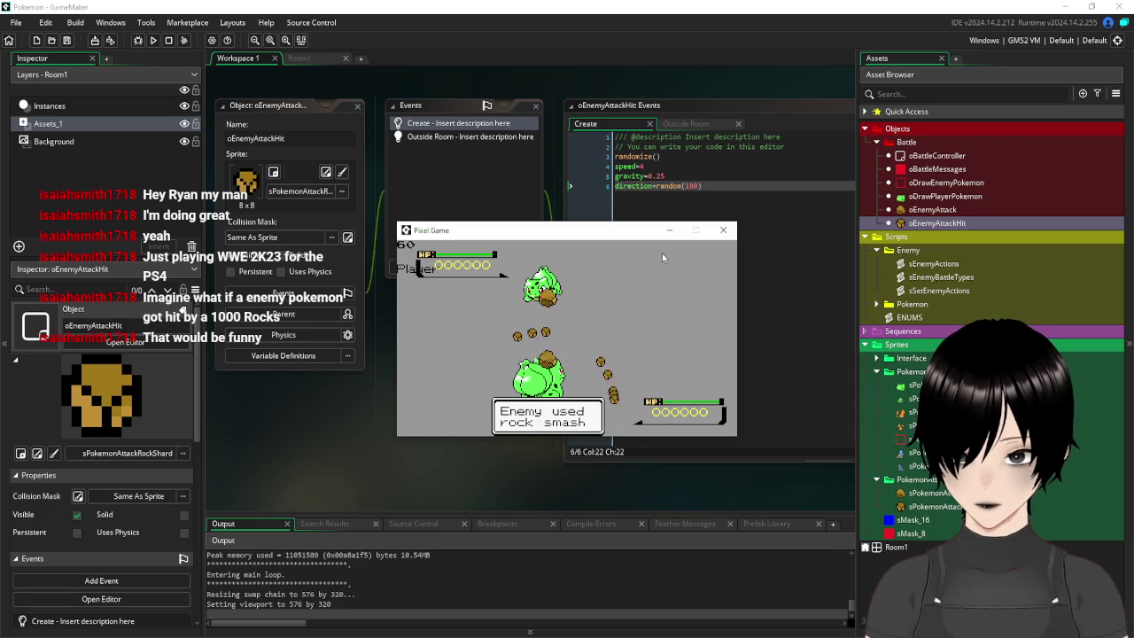
Replace the fixed speed with speed=choose(2,3,4,5,6), then save and run the battle
{"action": "left_click", "coordinate": [723, 230]}
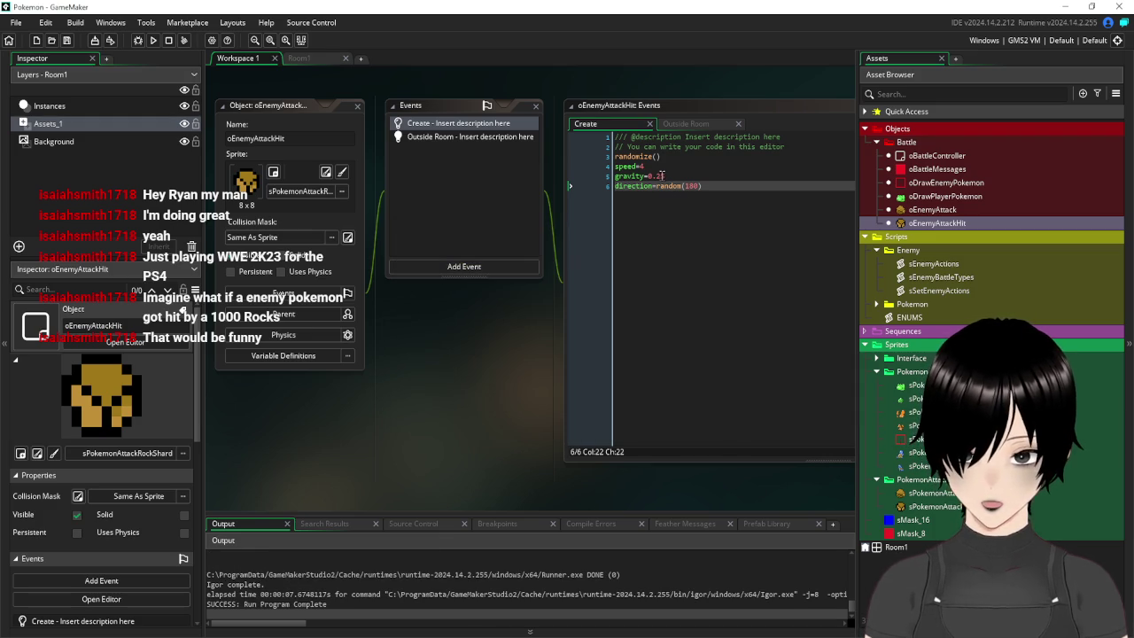
{"action": "left_click", "coordinate": [657, 165]}
{"action": "key", "text": "BackSpace"}
{"action": "type", "text": "cho"}
{"action": "type", "text": "oos"}
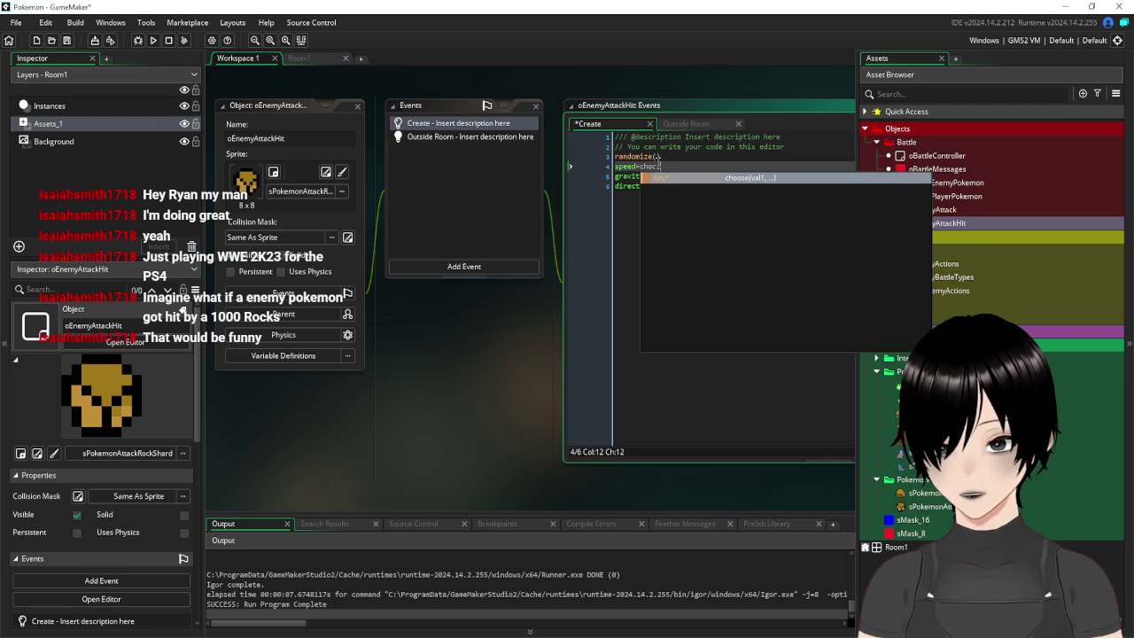
{"action": "type", "text": "e("}
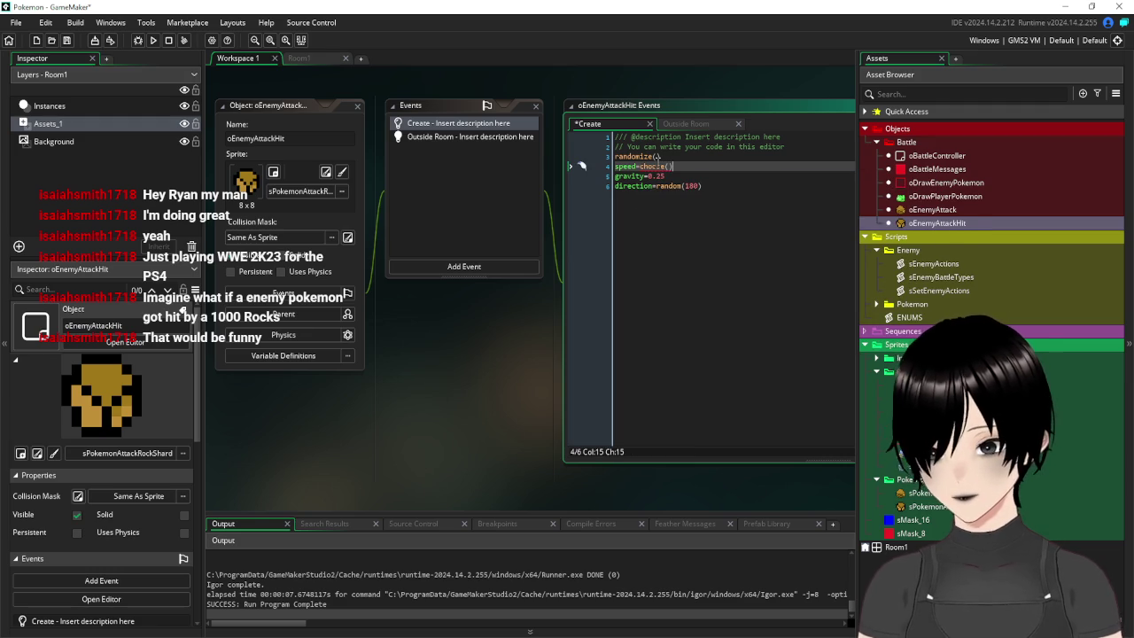
{"action": "type", "text": ",3,4,5,6"}
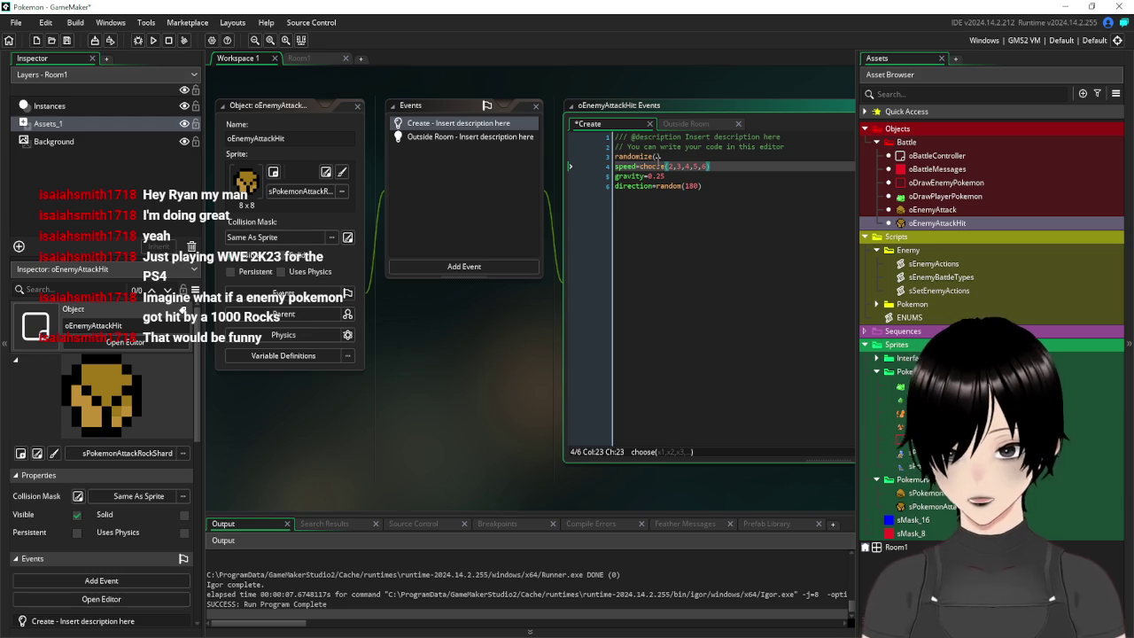
{"action": "key", "text": "Down"}
{"action": "key", "text": "Down"}
{"action": "left_click", "coordinate": [66, 40]}
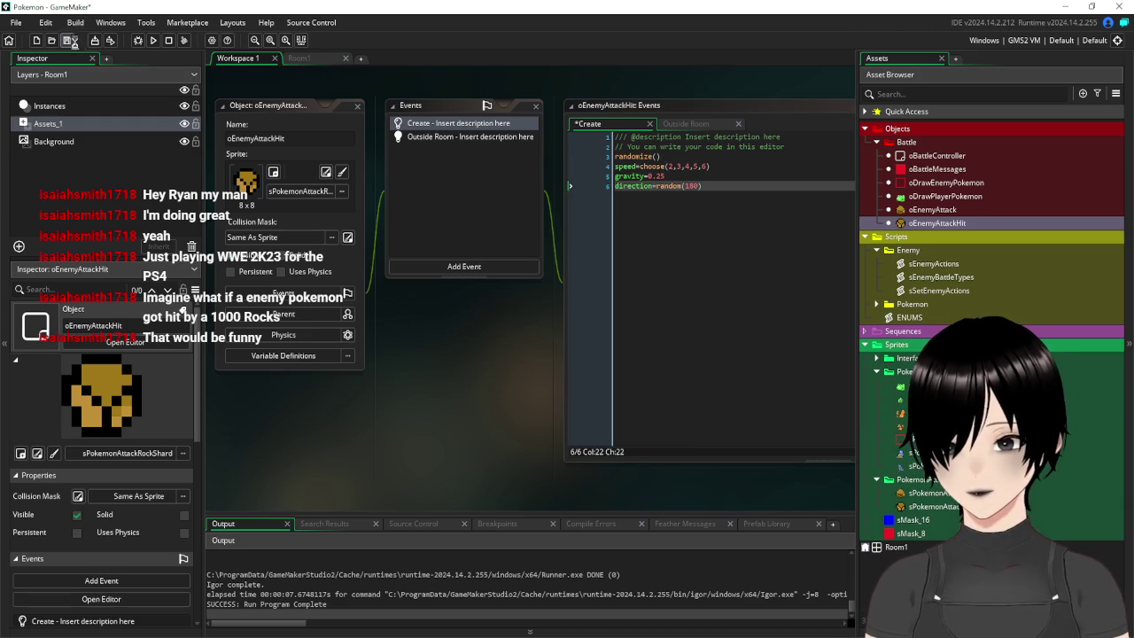
{"action": "left_click", "coordinate": [153, 41]}
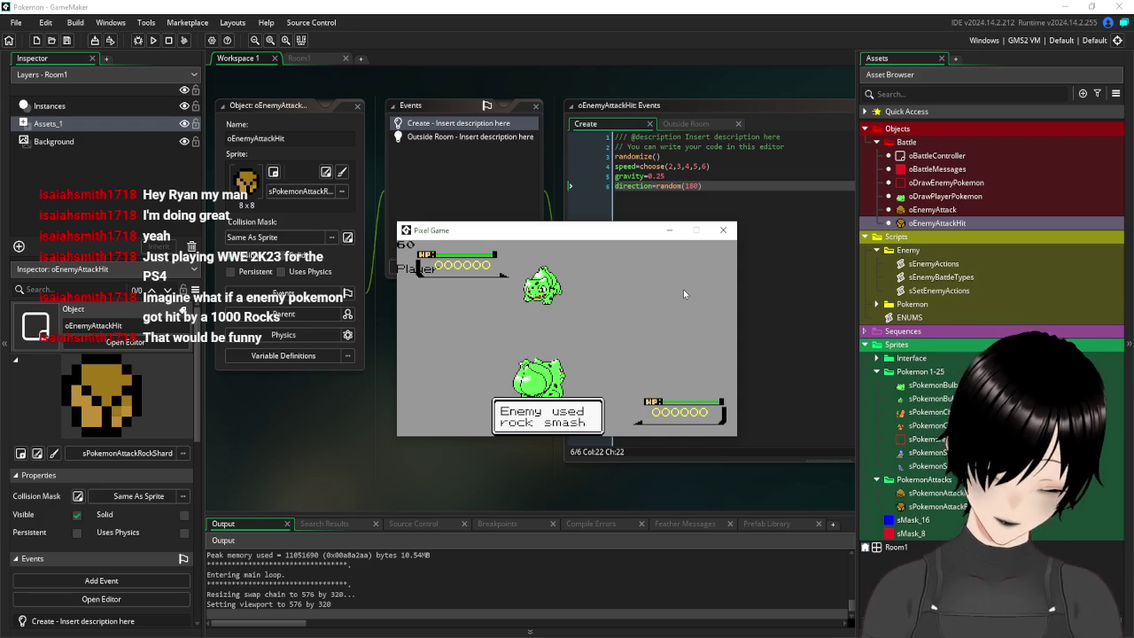
Remove 6 from the shard speed choices and run the battle again
{"action": "left_click", "coordinate": [723, 229]}
{"action": "left_click", "coordinate": [760, 167]}
{"action": "key", "text": "BackSpace"}
{"action": "key", "text": "BackSpace"}
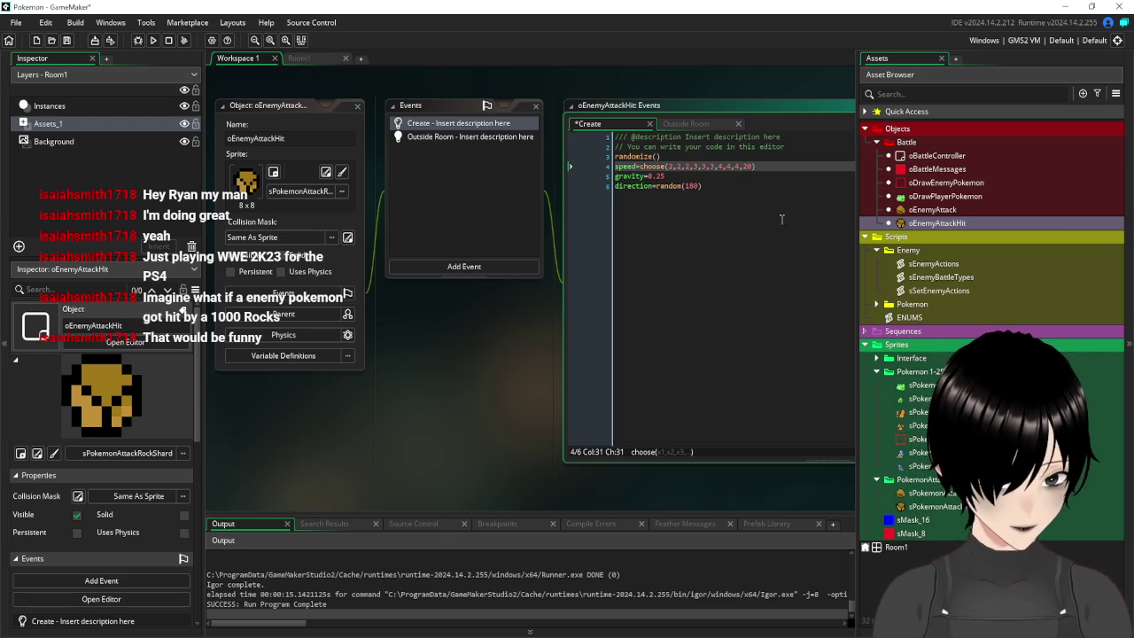
{"action": "key", "text": "Down"}
{"action": "key", "text": "Down"}
{"action": "key", "text": "F5"}
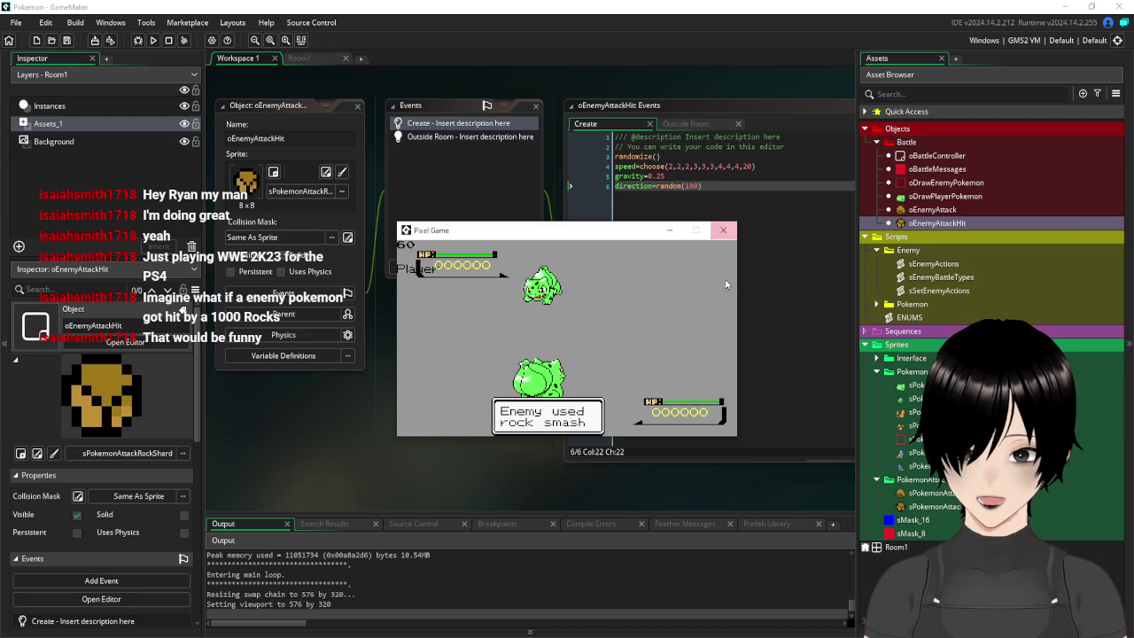
Add repeated 2s, 3s and 4s to the speed choices, save, and test-run the battle
{"action": "left_click", "coordinate": [722, 230]}
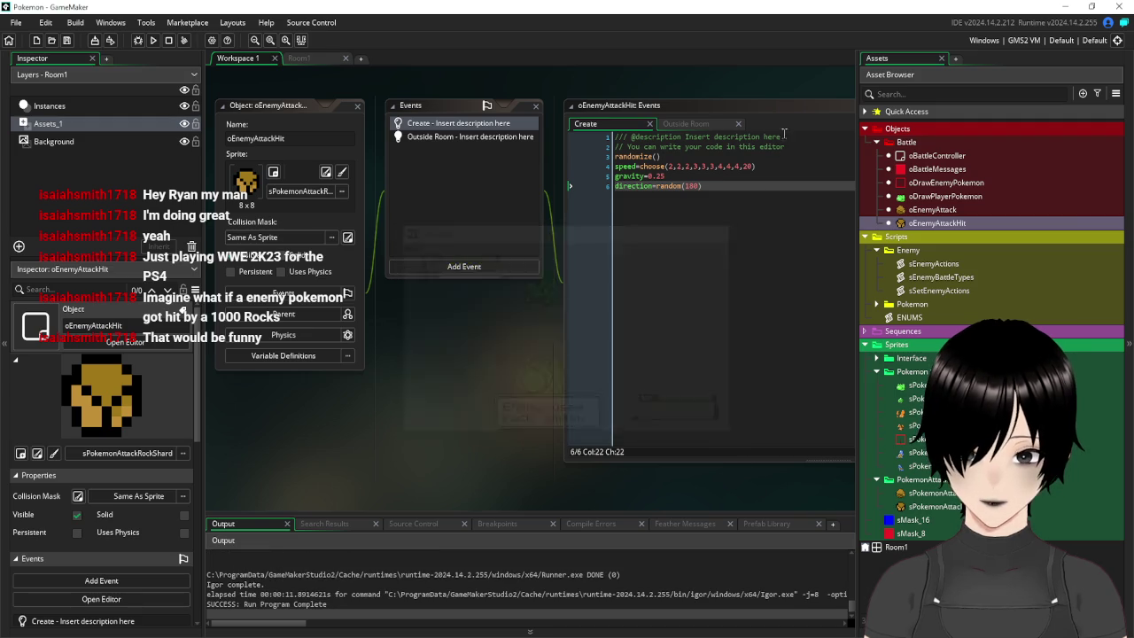
{"action": "left_click", "coordinate": [744, 167]}
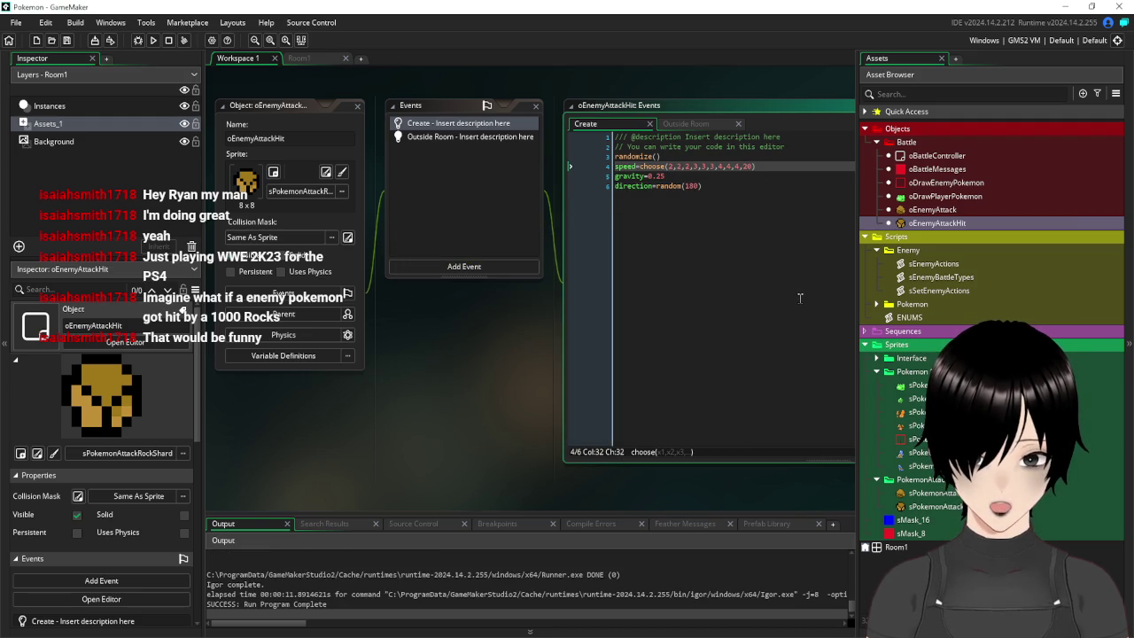
{"action": "type", "text": ",4,"}
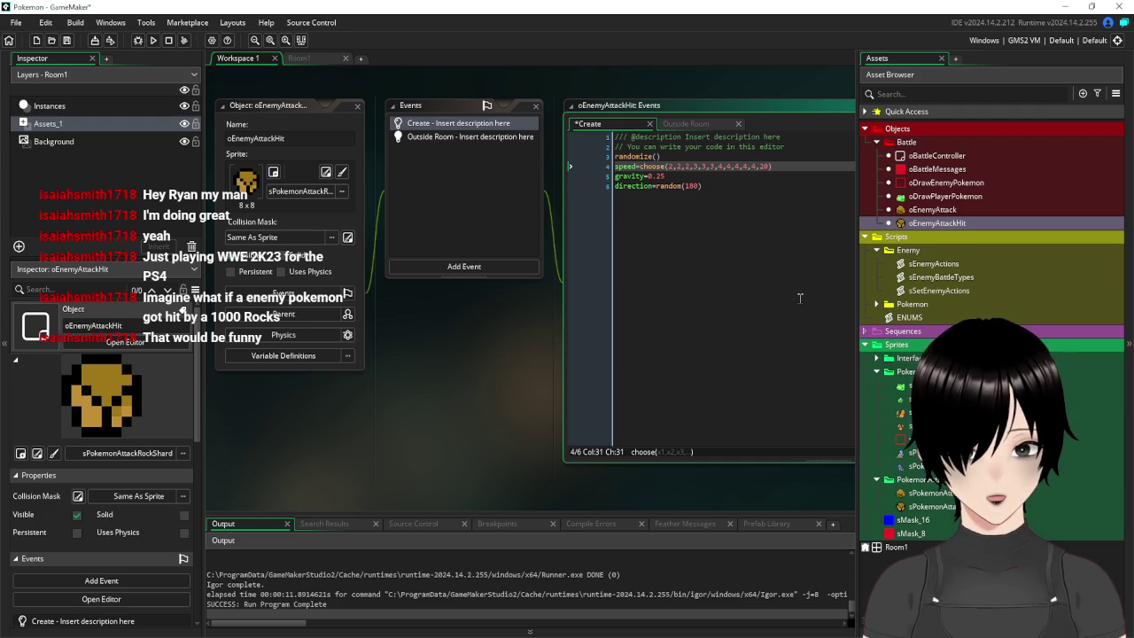
{"action": "type", "text": ",2,2"}
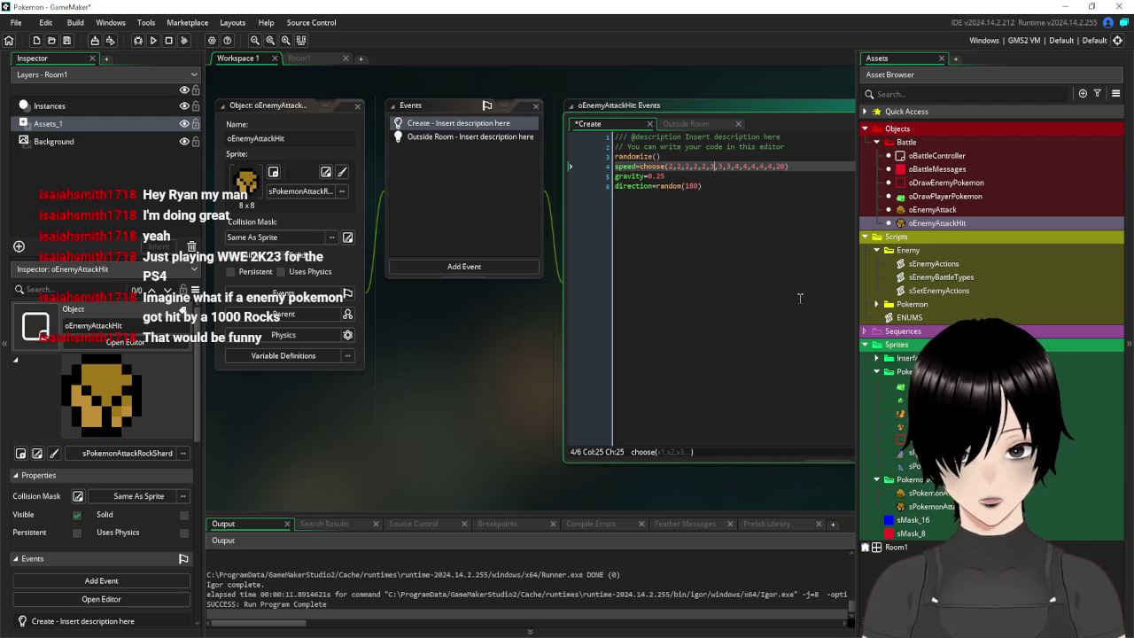
{"action": "type", "text": ",3,"}
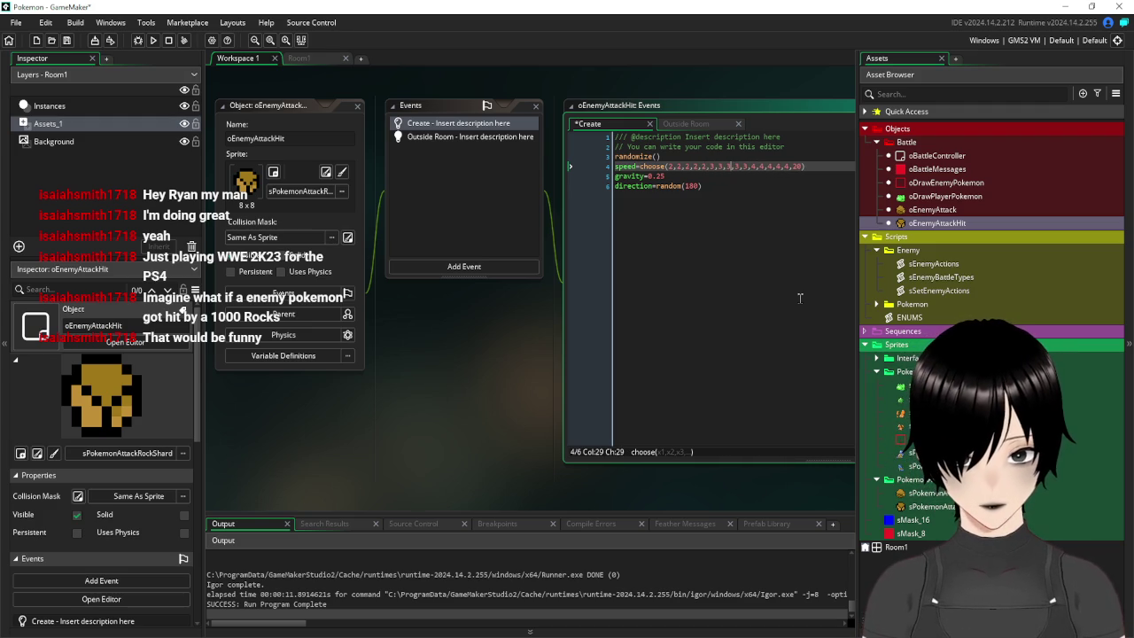
{"action": "left_click", "coordinate": [66, 40]}
{"action": "left_click", "coordinate": [154, 40]}
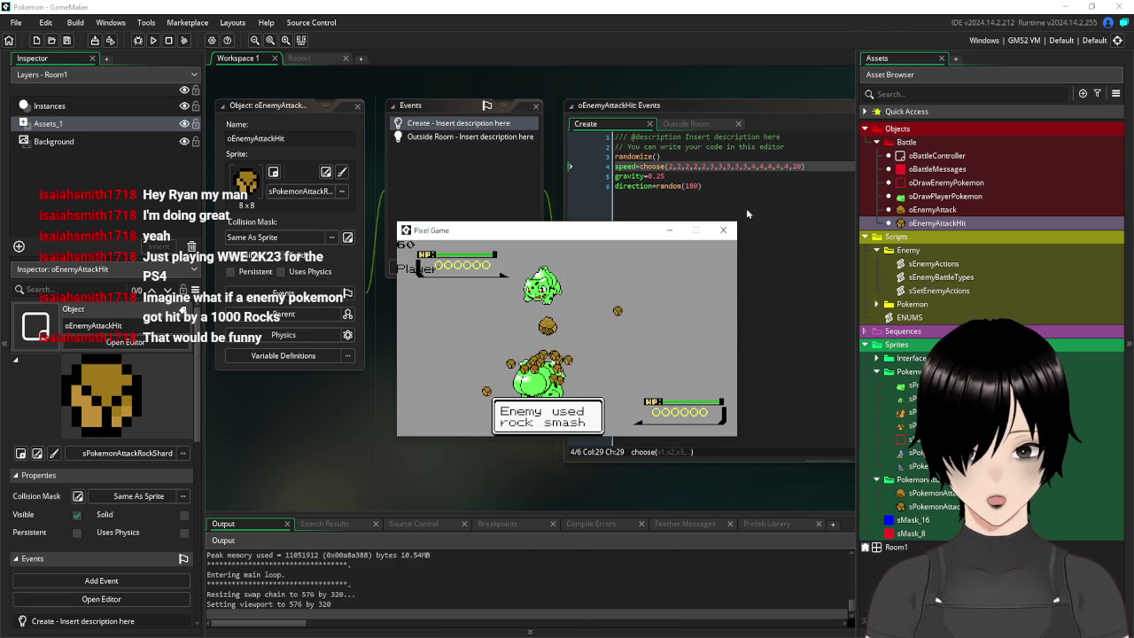
{"action": "left_click", "coordinate": [722, 229]}
{"action": "left_click_drag", "start_coordinate": [504, 347], "coordinate": [422, 409]}
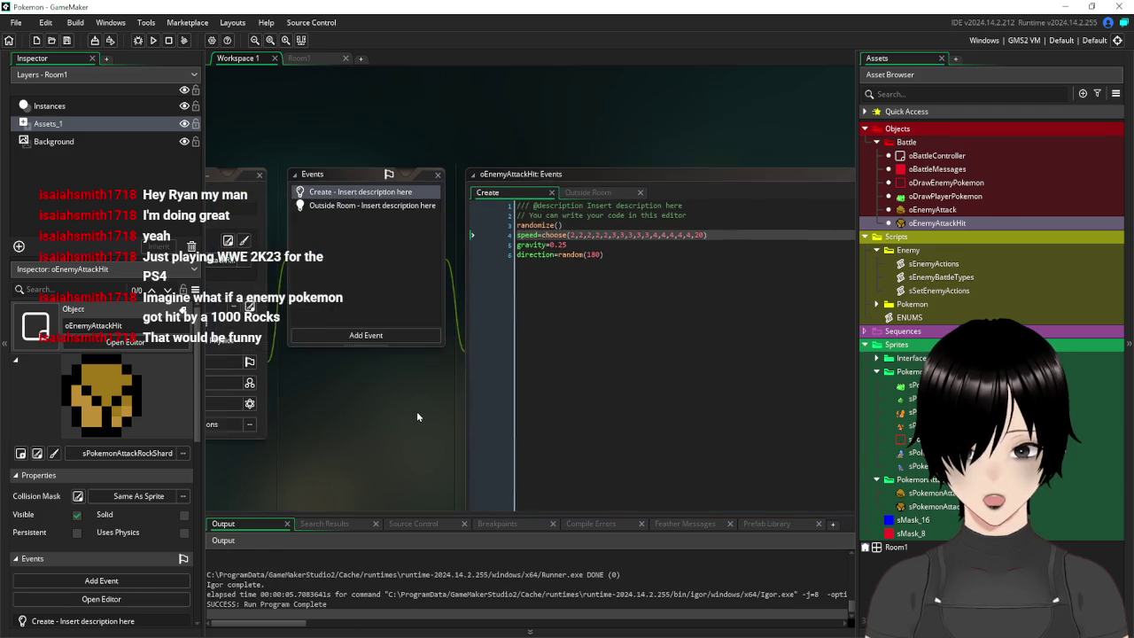
Edit the speed choices and add an if speed=5 check that rerolls the speed with choose
{"action": "left_click_drag", "start_coordinate": [691, 235], "coordinate": [574, 237]}
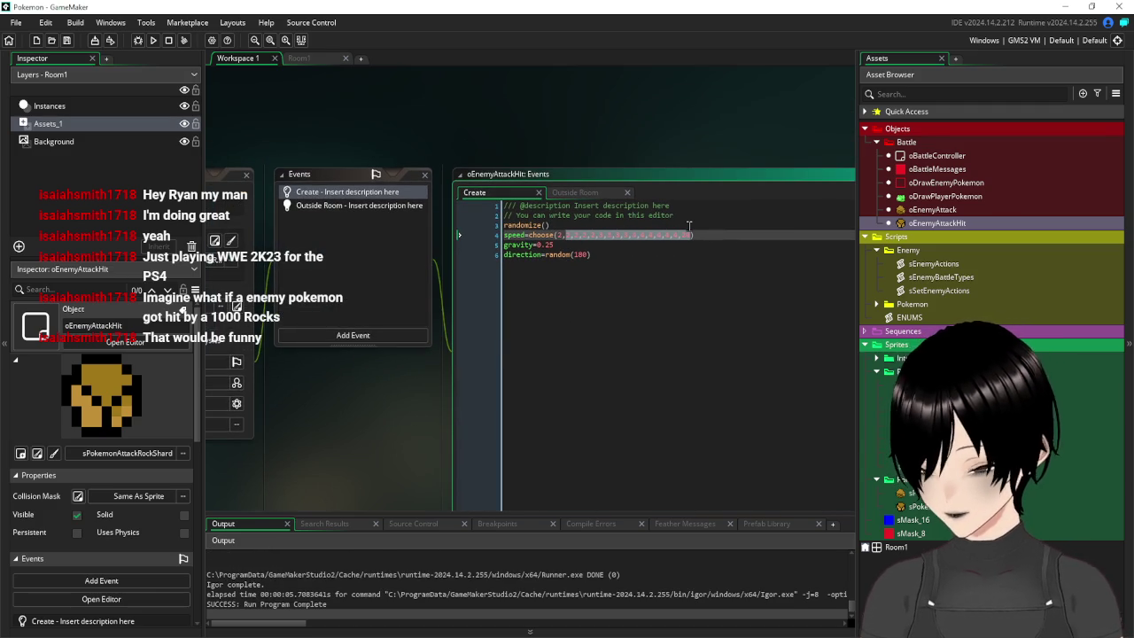
{"action": "type", "text": "2,2,2,2,"}
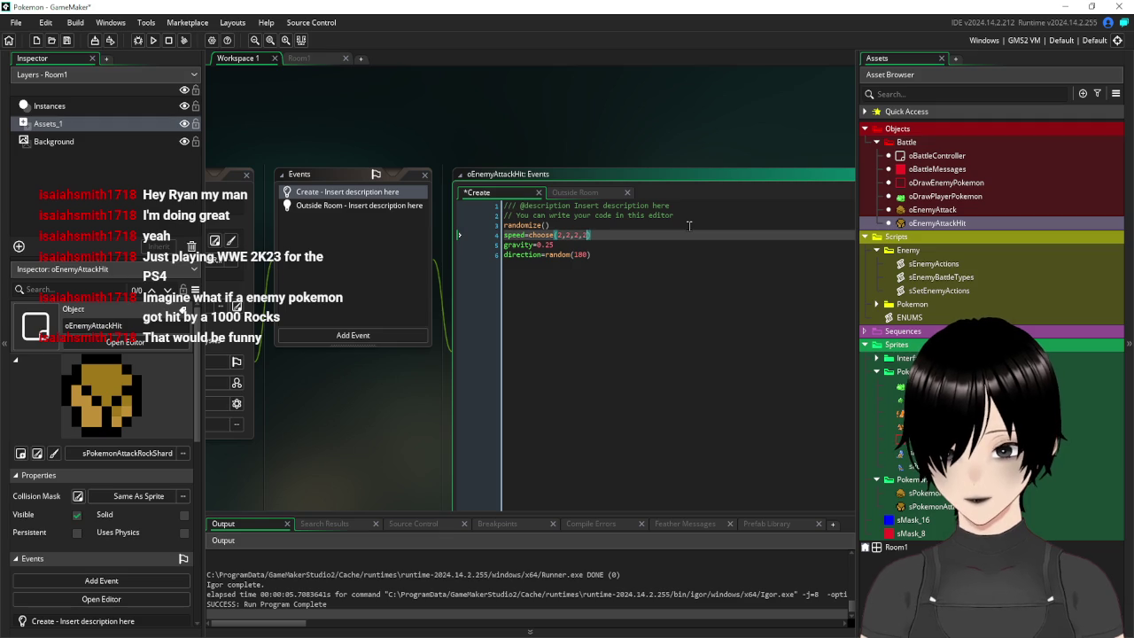
{"action": "type", "text": "3,3,3,3,3,4,4,4,4"}
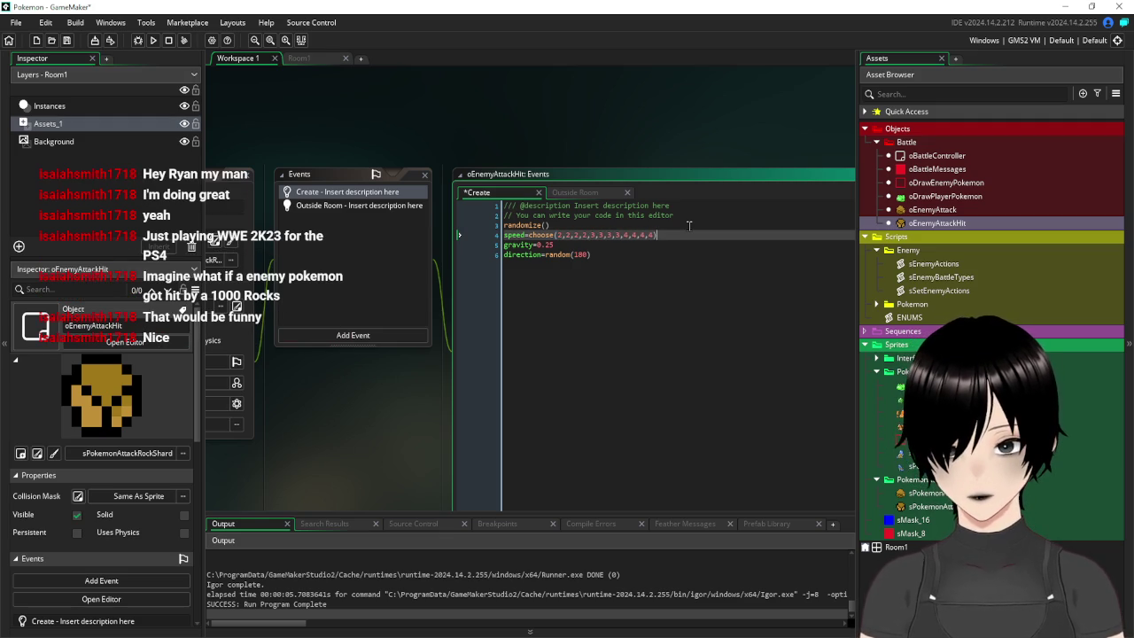
{"action": "type", "text": ","}
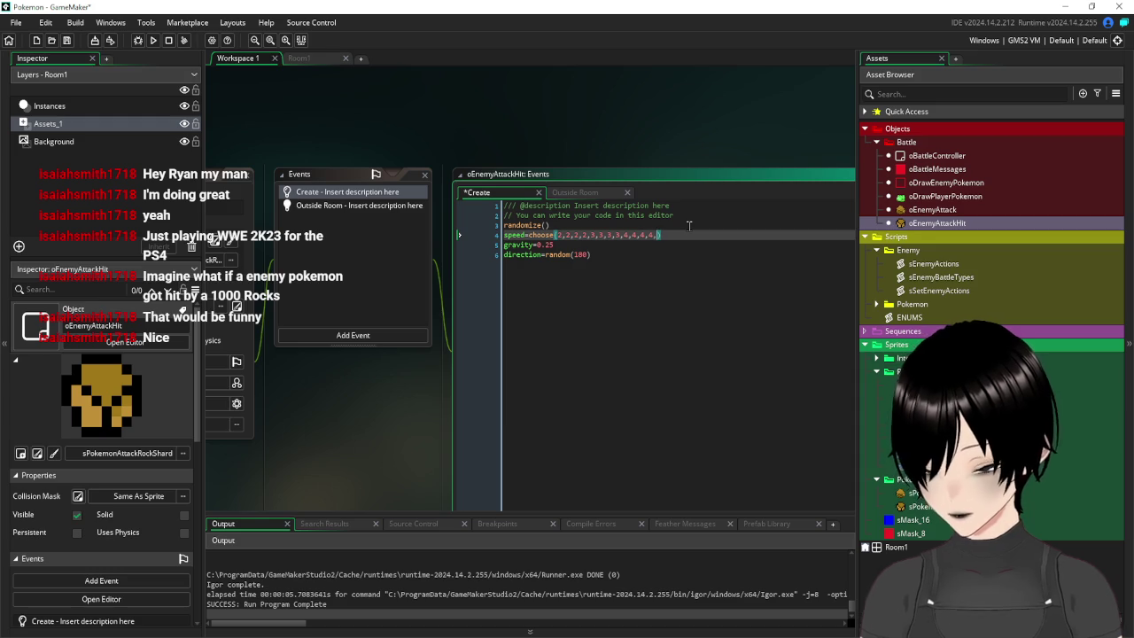
{"action": "type", "text": "5"}
{"action": "key", "text": "Return"}
{"action": "type", "text": "if spe"}
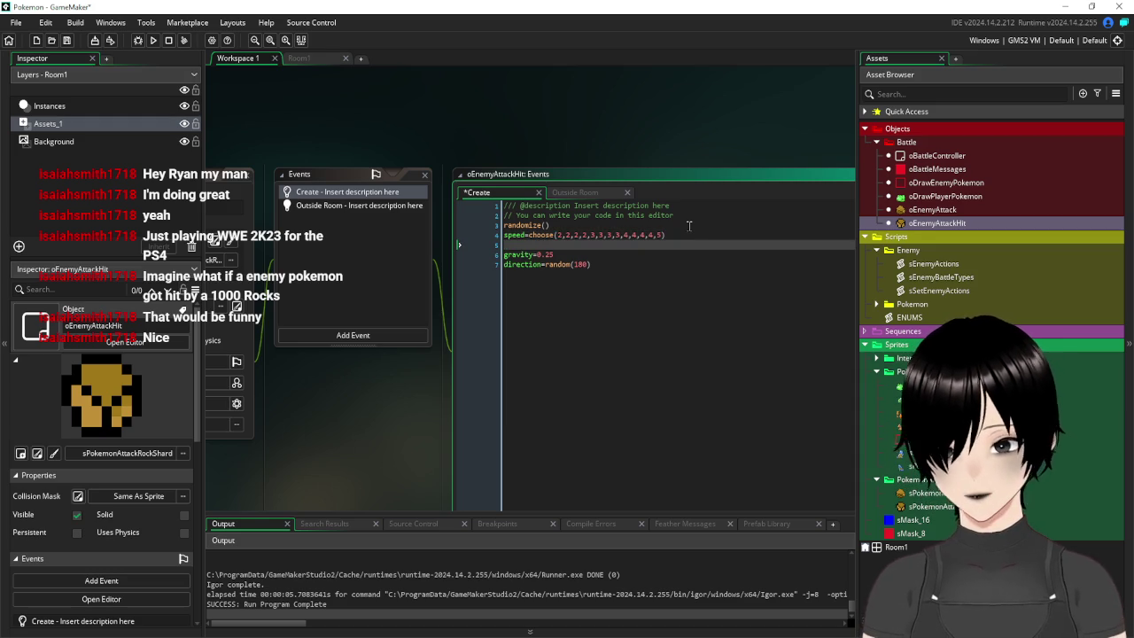
{"action": "type", "text": "ed=5"}
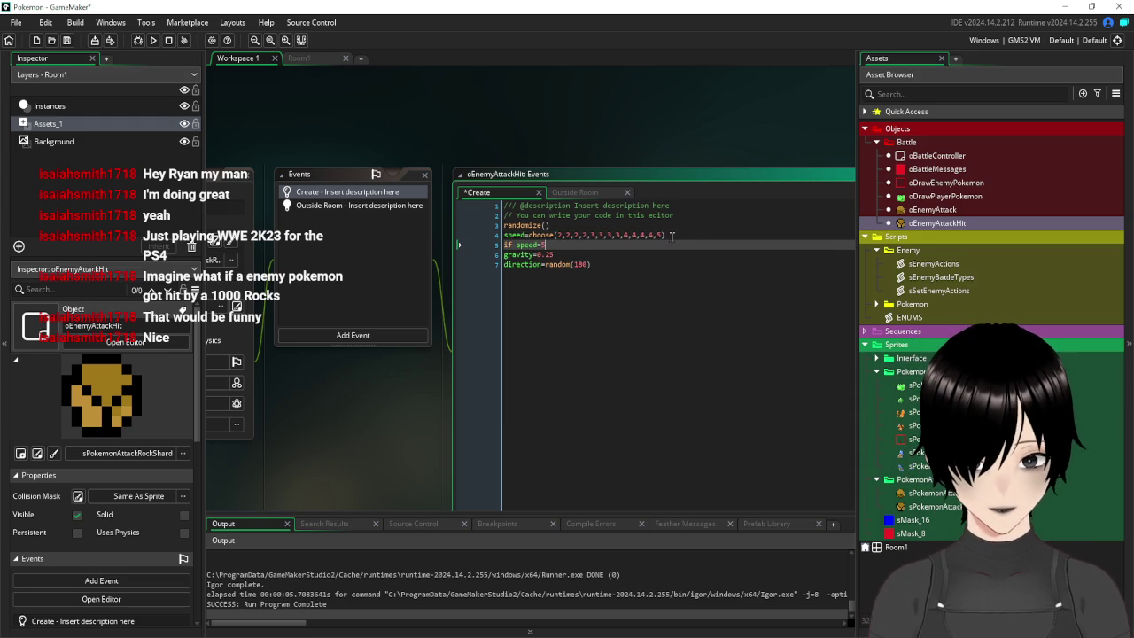
{"action": "left_click", "coordinate": [497, 235]}
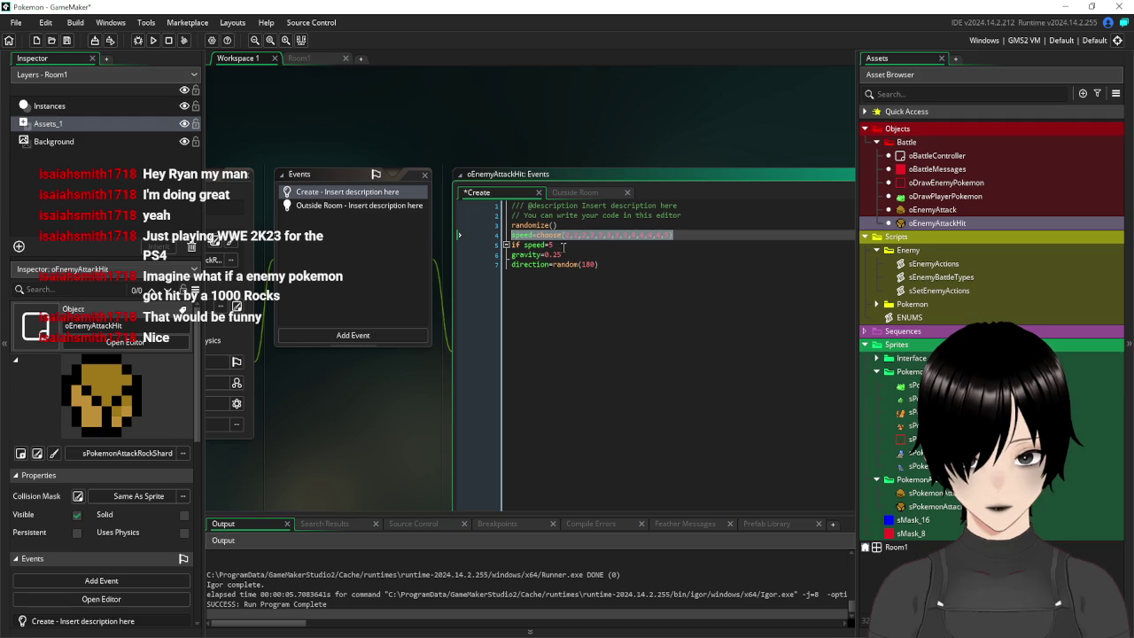
{"action": "left_click", "coordinate": [562, 245]}
{"action": "type", "text": "{"}
{"action": "key", "text": "Return"}
{"action": "key", "text": "Return"}
{"action": "key", "text": "Return"}
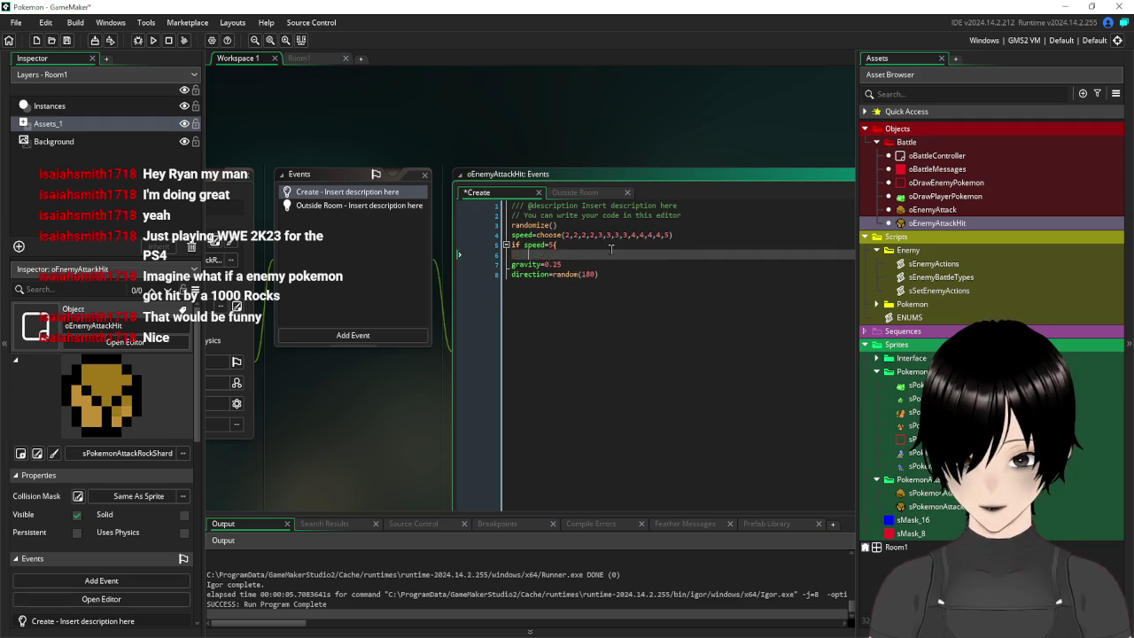
{"action": "left_click", "coordinate": [561, 256]}
{"action": "type", "text": "speed=choose(2,2,2,2,3,3,3,3,4,4,4,4,5)"}
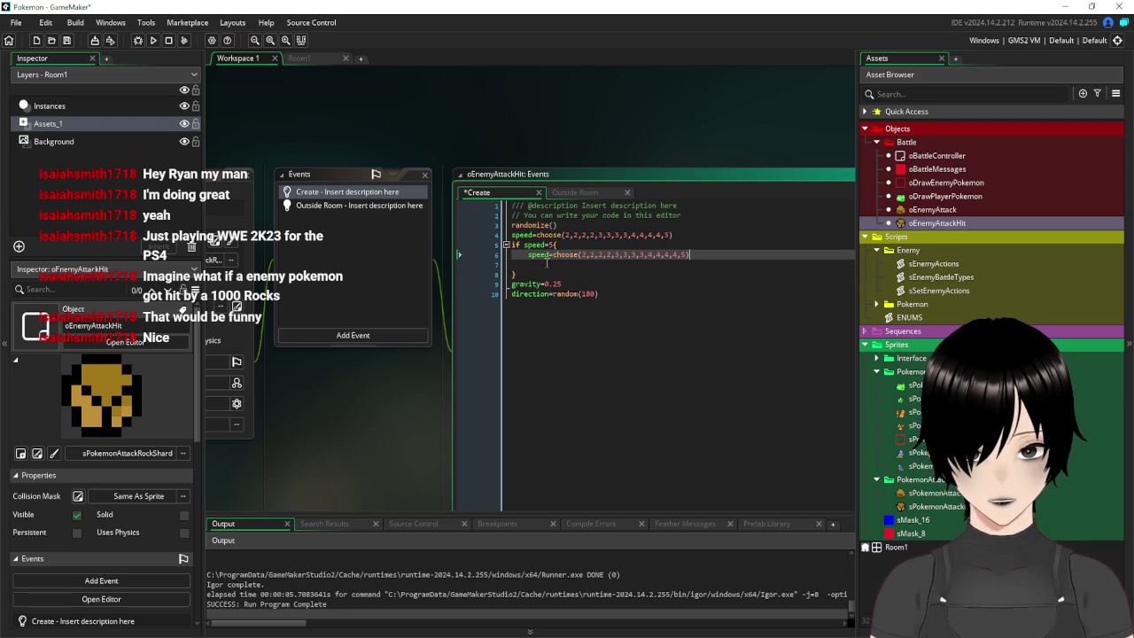
{"action": "key", "text": "Down"}
{"action": "key", "text": "Down"}
{"action": "key", "text": "BackSpace"}
{"action": "key", "text": "BackSpace"}
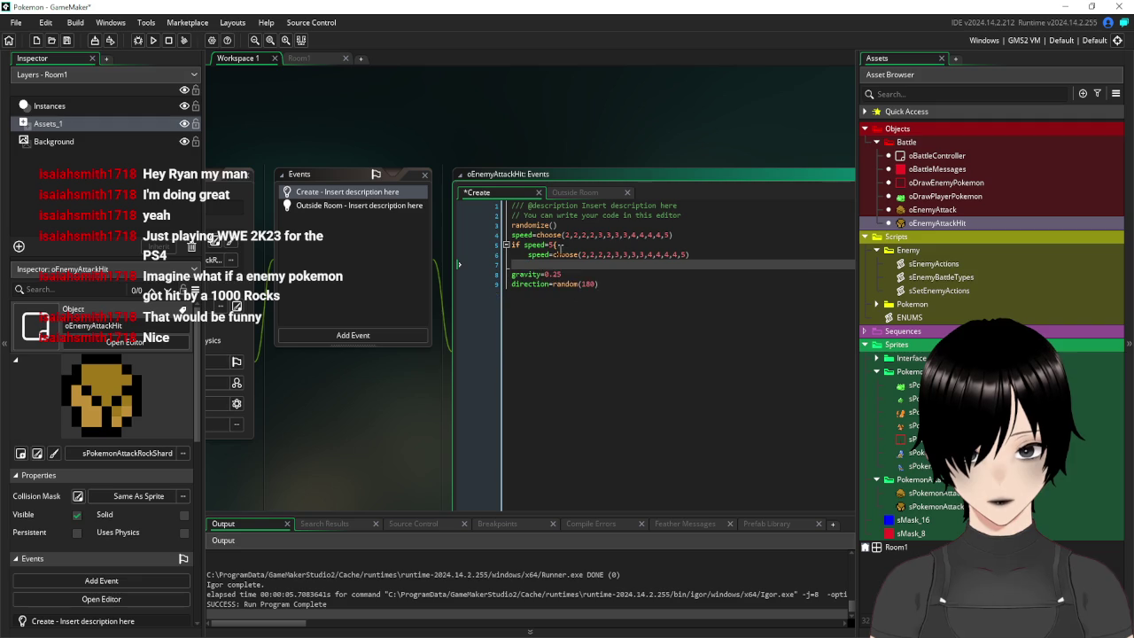
{"action": "key", "text": "BackSpace"}
{"action": "key", "text": "Up"}
{"action": "key", "text": "BackSpace"}
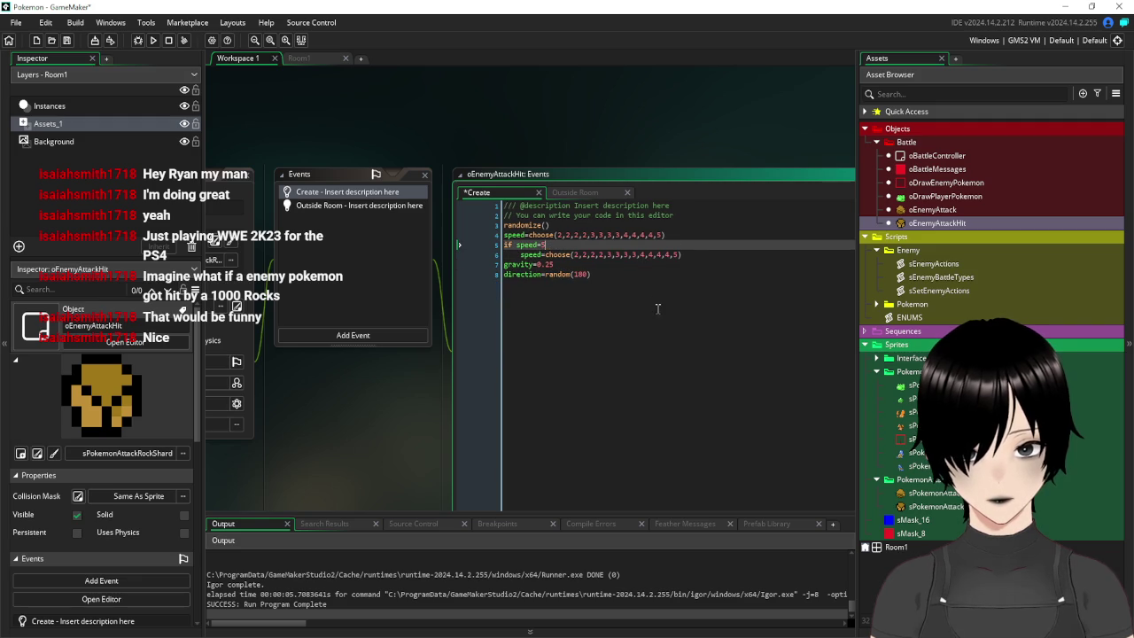
Duplicate the reroll as an if speed=6 check with 20 among the choices, then run the game
{"action": "left_click", "coordinate": [617, 275]}
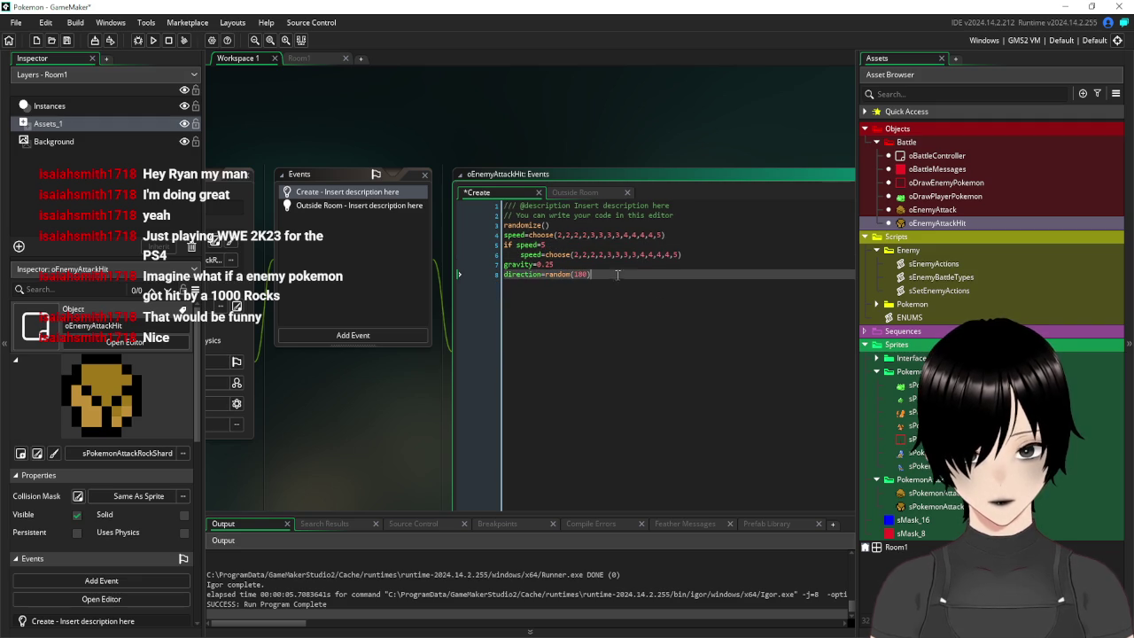
{"action": "left_click", "coordinate": [680, 254]}
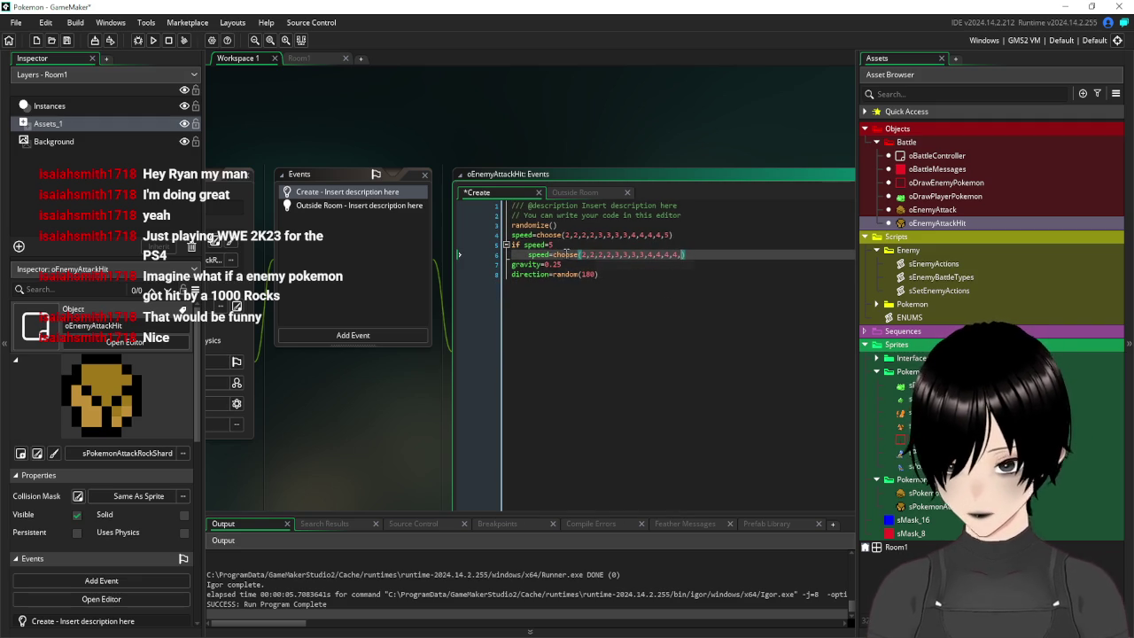
{"action": "left_click_drag", "start_coordinate": [690, 255], "coordinate": [511, 244]}
{"action": "key", "text": "ctrl+c"}
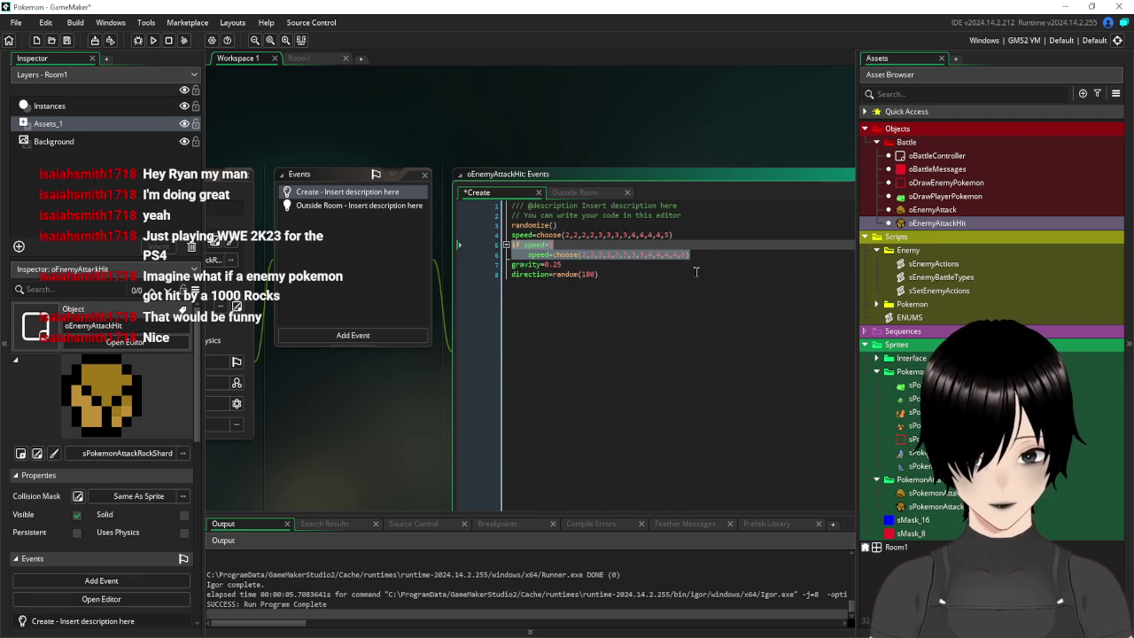
{"action": "left_click", "coordinate": [703, 255]}
{"action": "key", "text": "Return"}
{"action": "key", "text": "ctrl+v"}
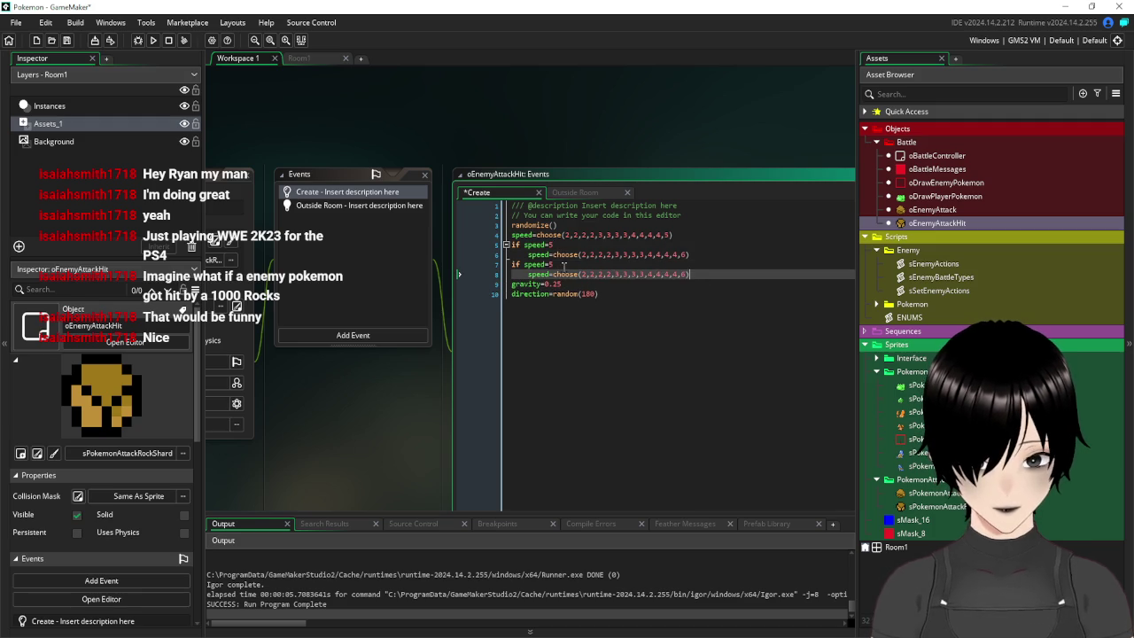
{"action": "left_click", "coordinate": [558, 264]}
{"action": "key", "text": "BackSpace"}
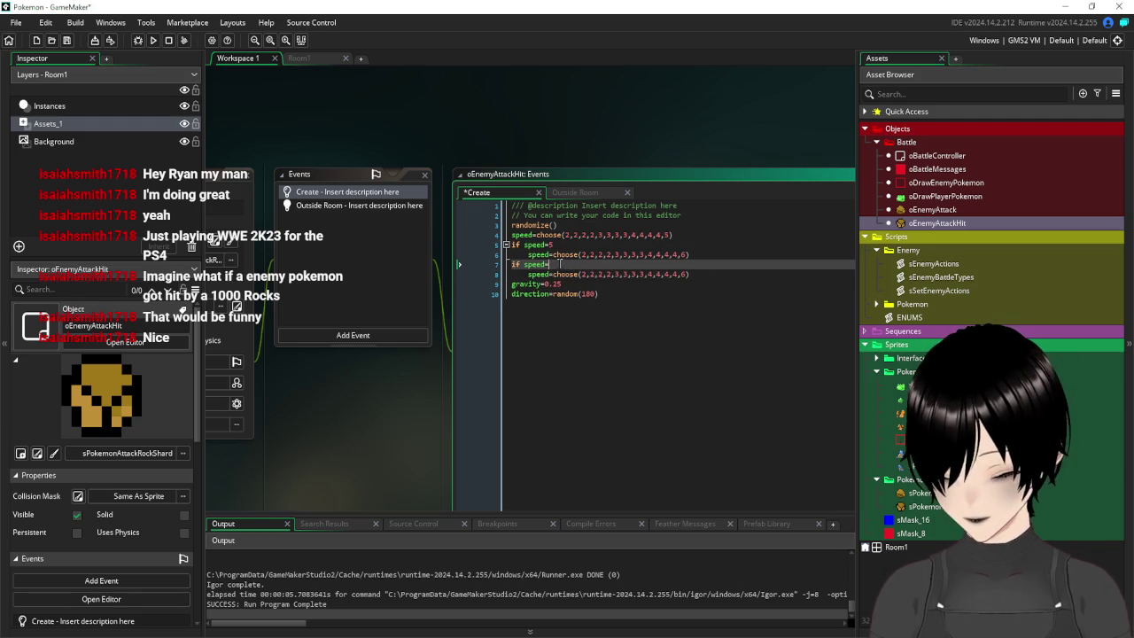
{"action": "type", "text": "6"}
{"action": "left_click", "coordinate": [687, 274]}
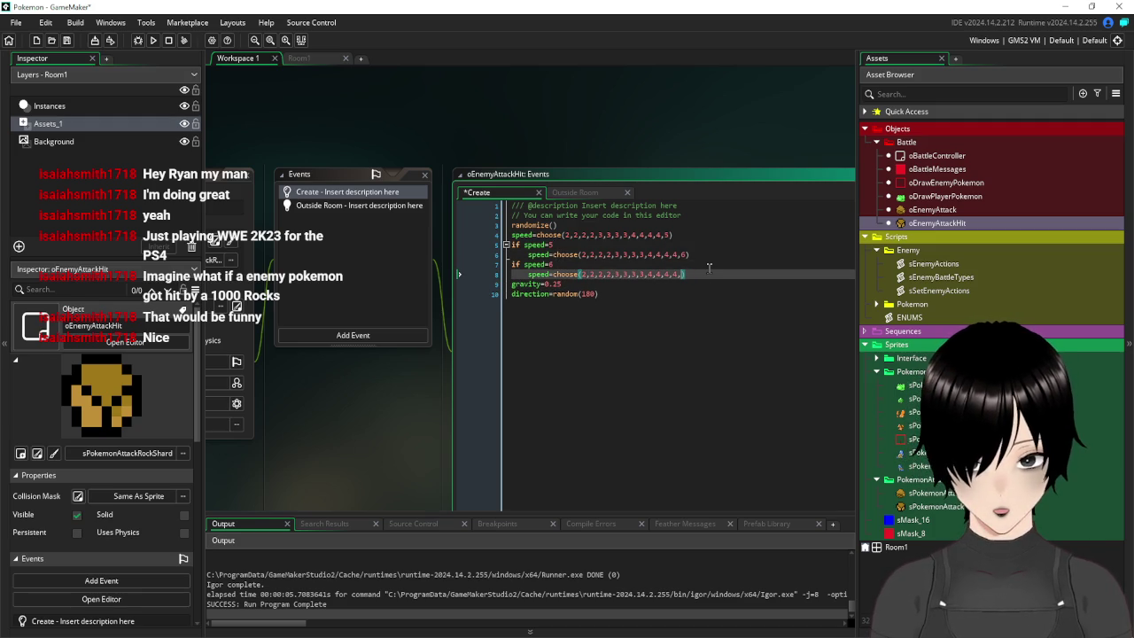
{"action": "type", "text": "20"}
{"action": "key", "text": "Down"}
{"action": "key", "text": "Down"}
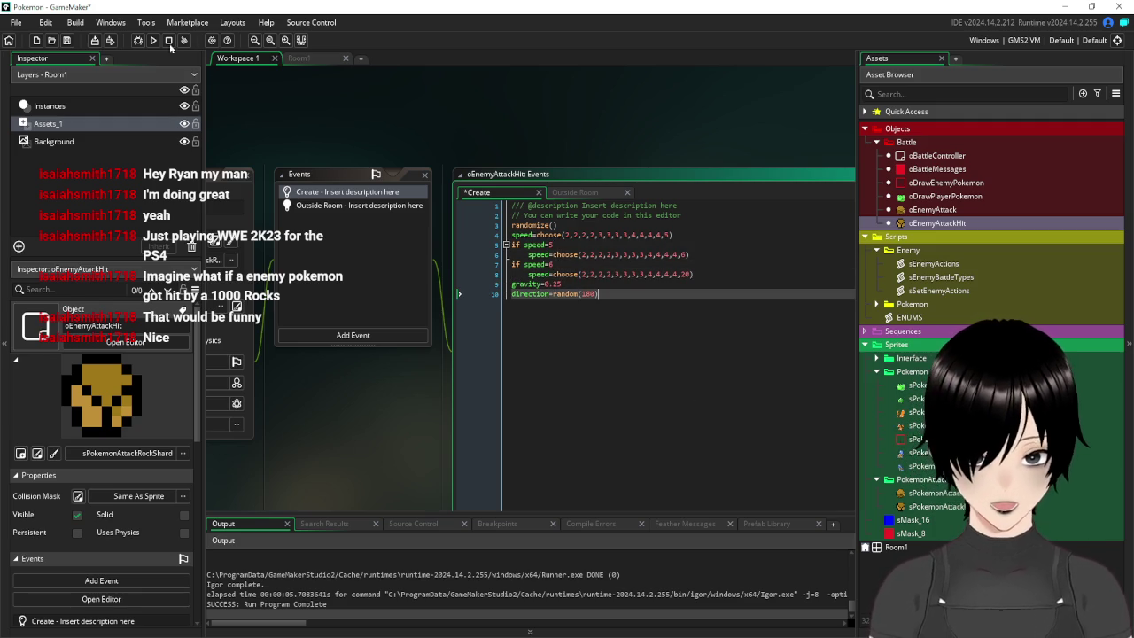
{"action": "left_click", "coordinate": [153, 40]}
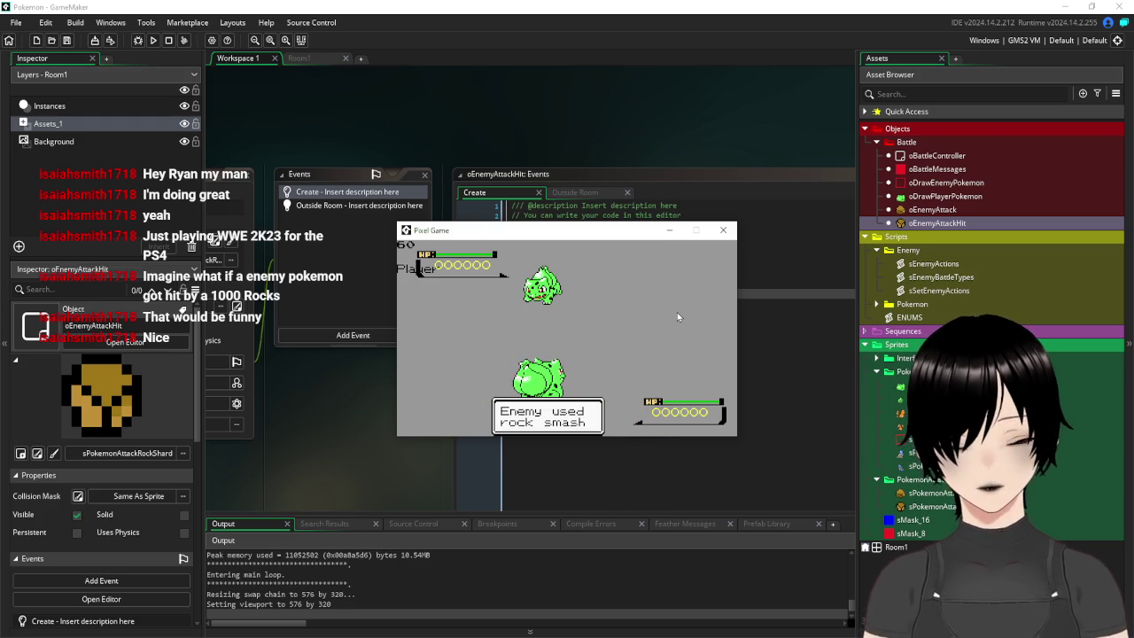
Close the test game and the oEnemyAttackHit editors, then run and close the battle again
{"action": "left_click", "coordinate": [722, 229]}
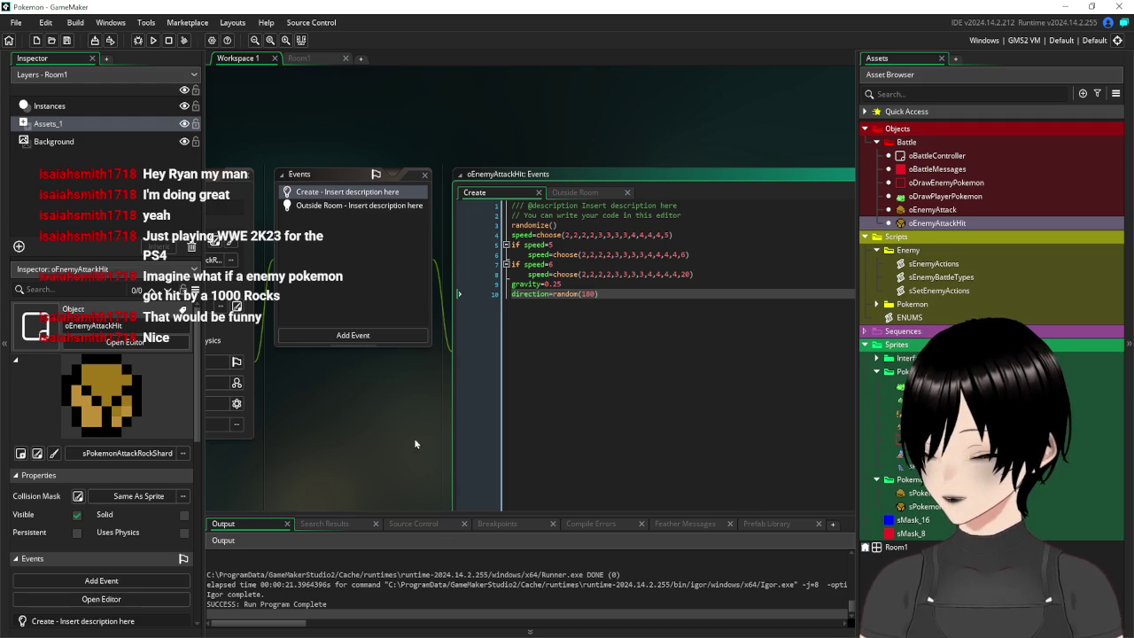
{"action": "left_click", "coordinate": [232, 390]}
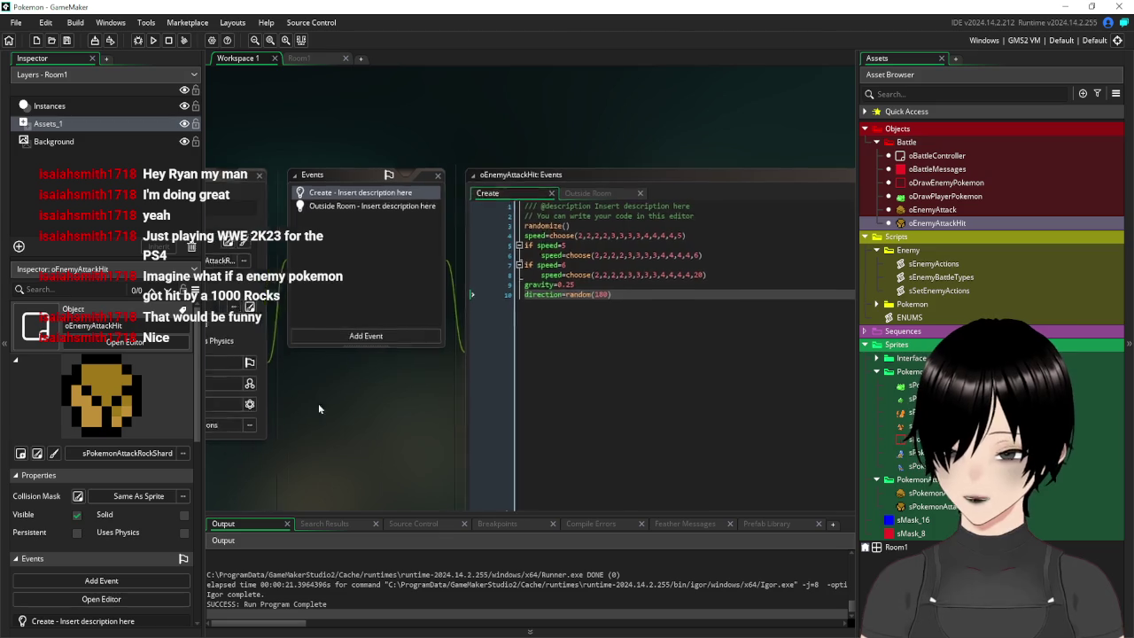
{"action": "left_click", "coordinate": [418, 180]}
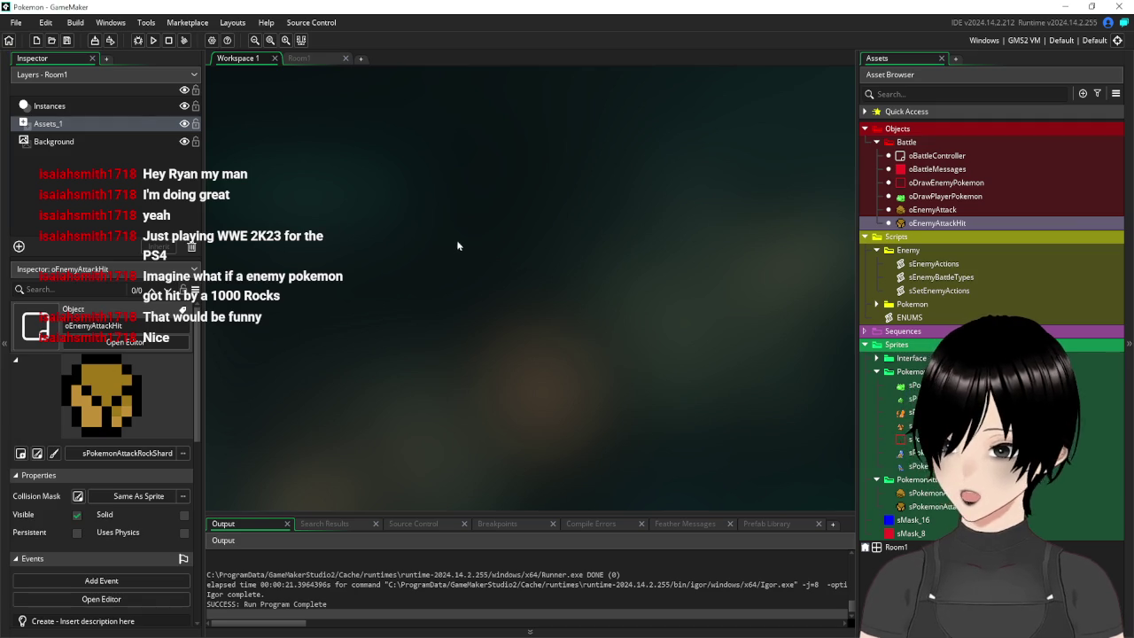
{"action": "left_click", "coordinate": [154, 40]}
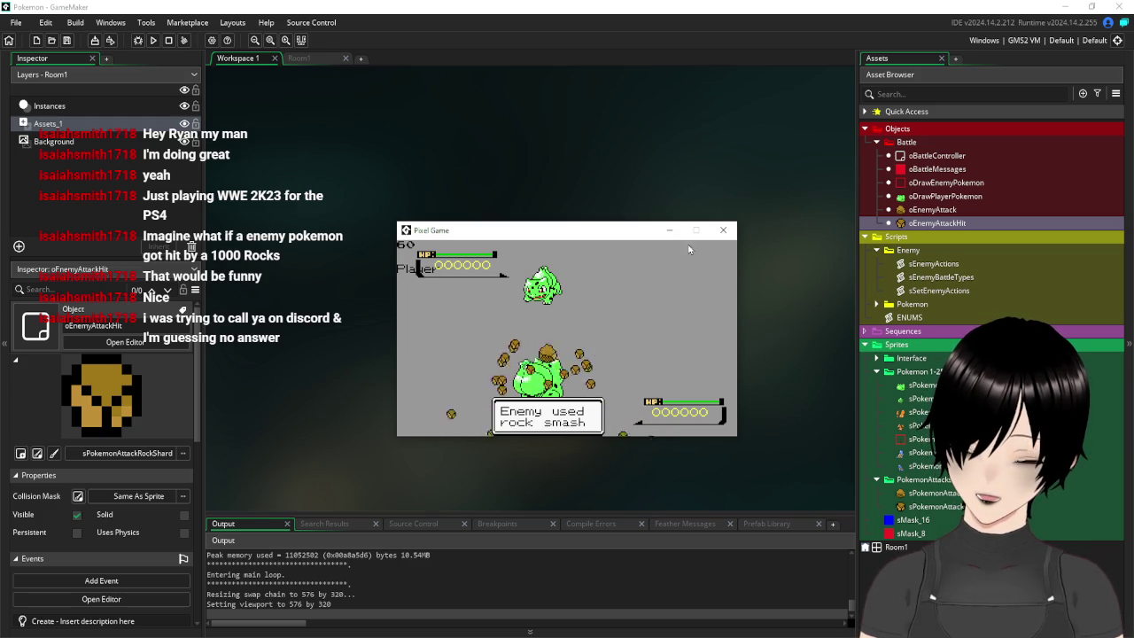
{"action": "left_click", "coordinate": [721, 233]}
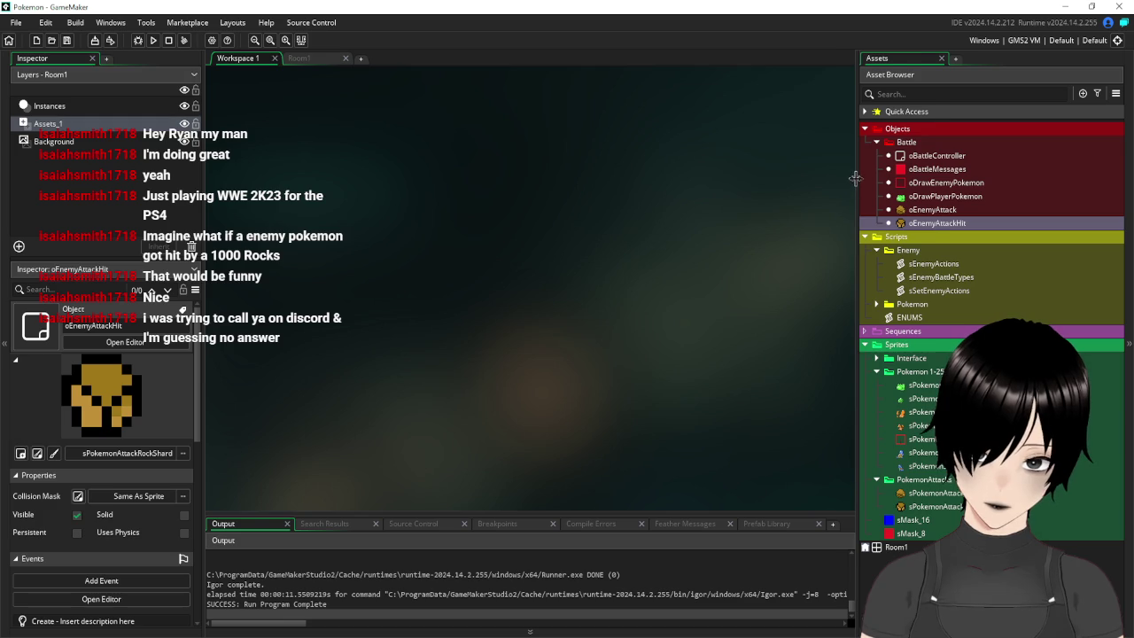
Add an empty Step event to the oDrawEnemyPokemon object
{"action": "left_click_drag", "start_coordinate": [857, 181], "coordinate": [872, 180]}
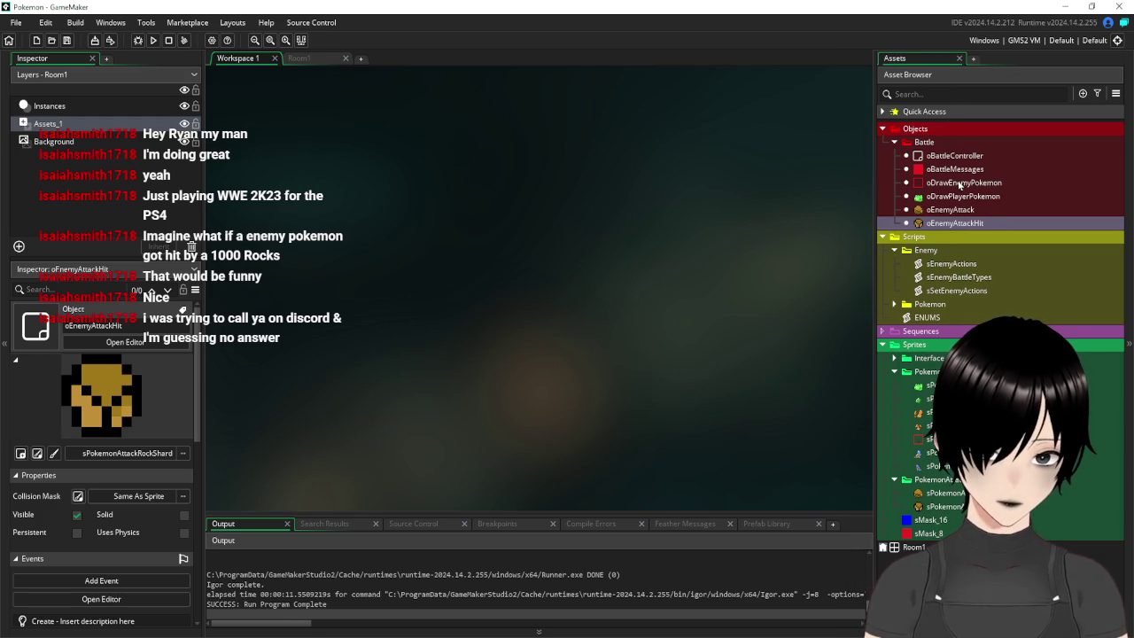
{"action": "double_click", "coordinate": [949, 183]}
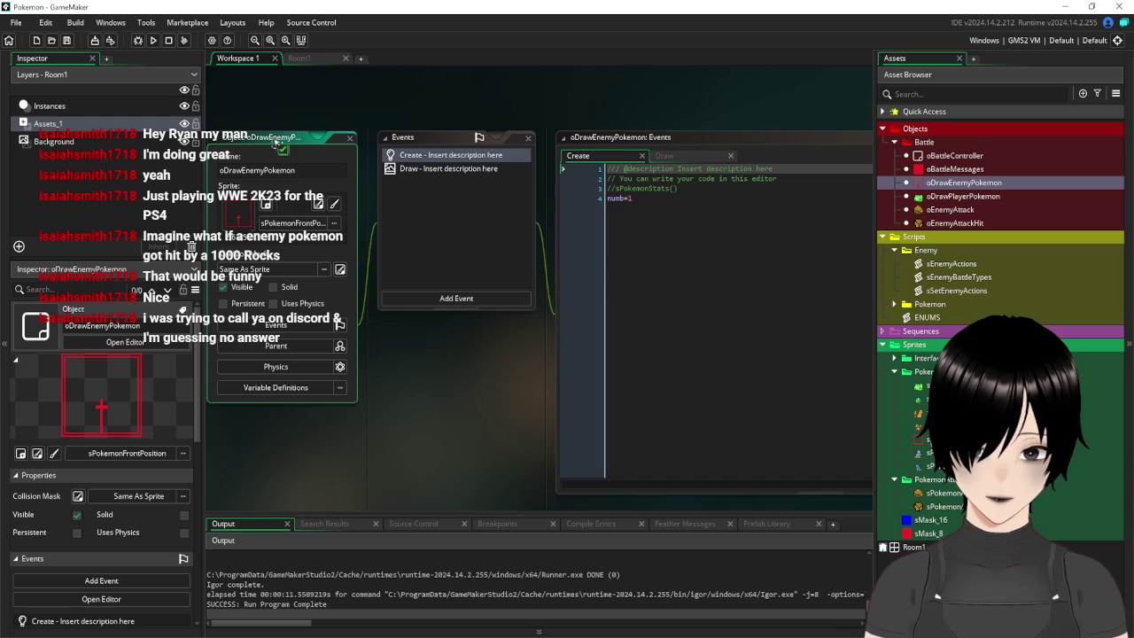
{"action": "left_click", "coordinate": [458, 305]}
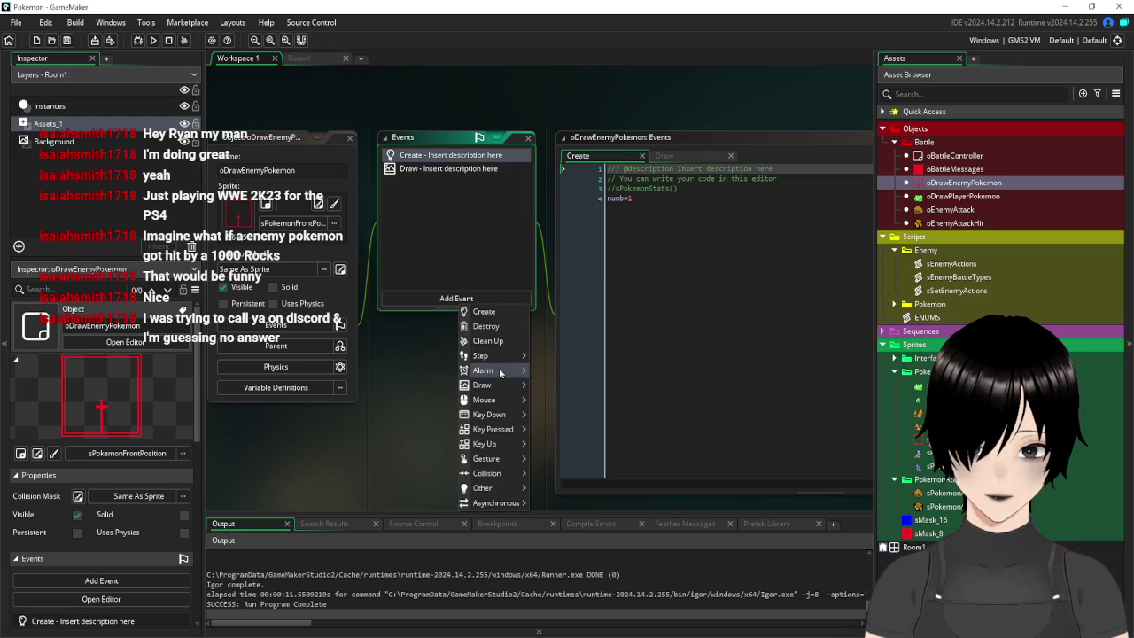
{"action": "mouse_move", "coordinate": [496, 356]}
{"action": "left_click", "coordinate": [542, 355]}
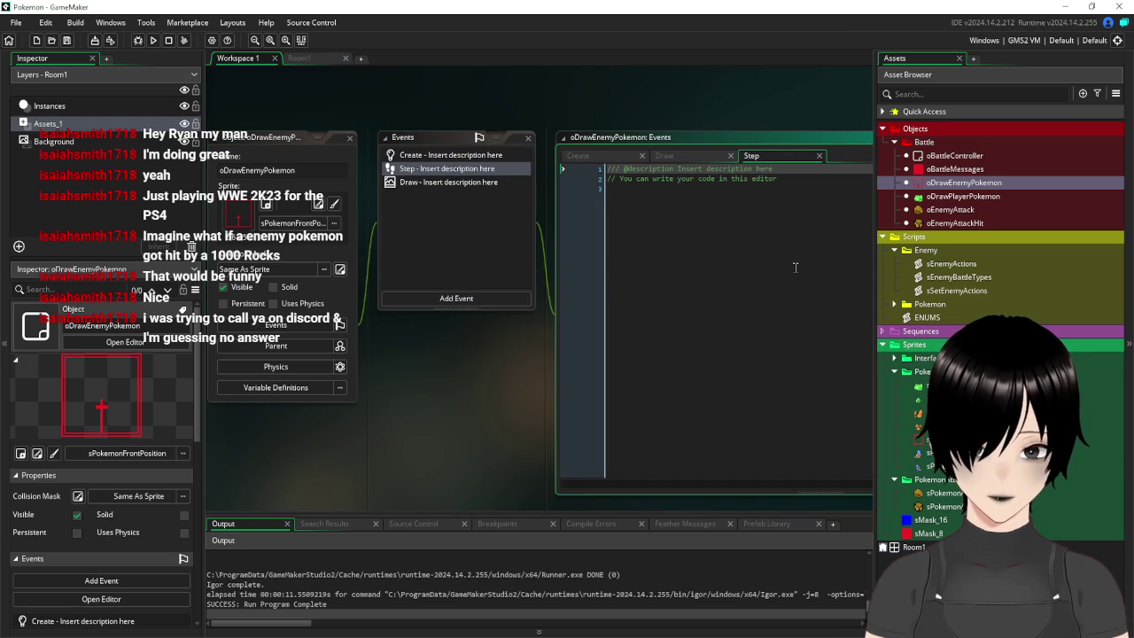
Briefly view the oEnemyAttack object, then open the sEnemyActions script
{"action": "double_click", "coordinate": [1001, 210]}
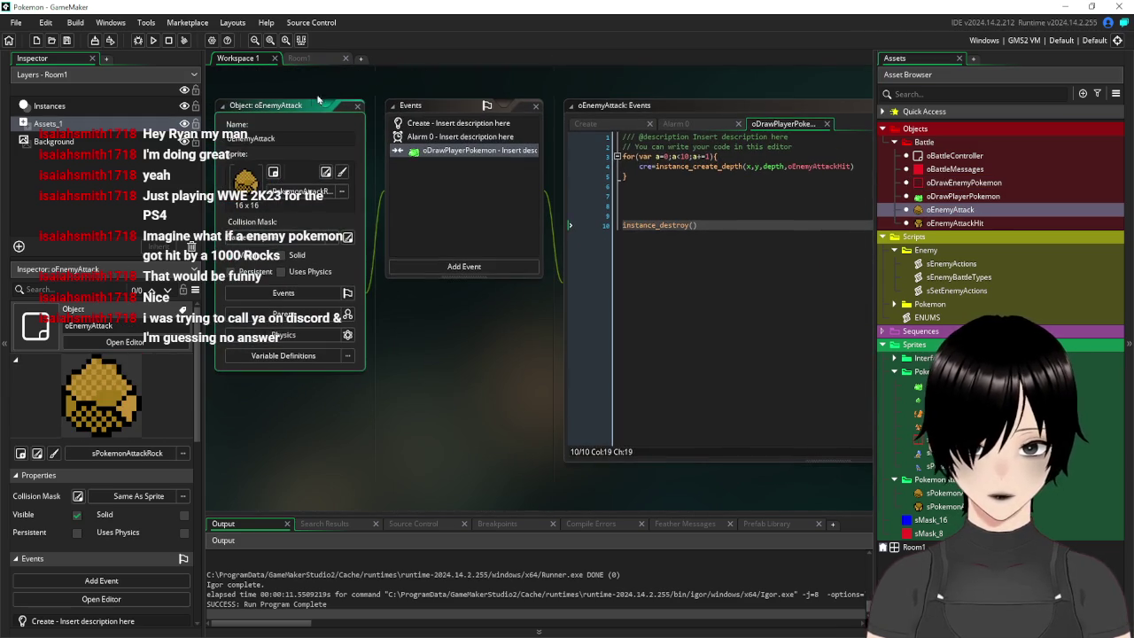
{"action": "double_click", "coordinate": [290, 138]}
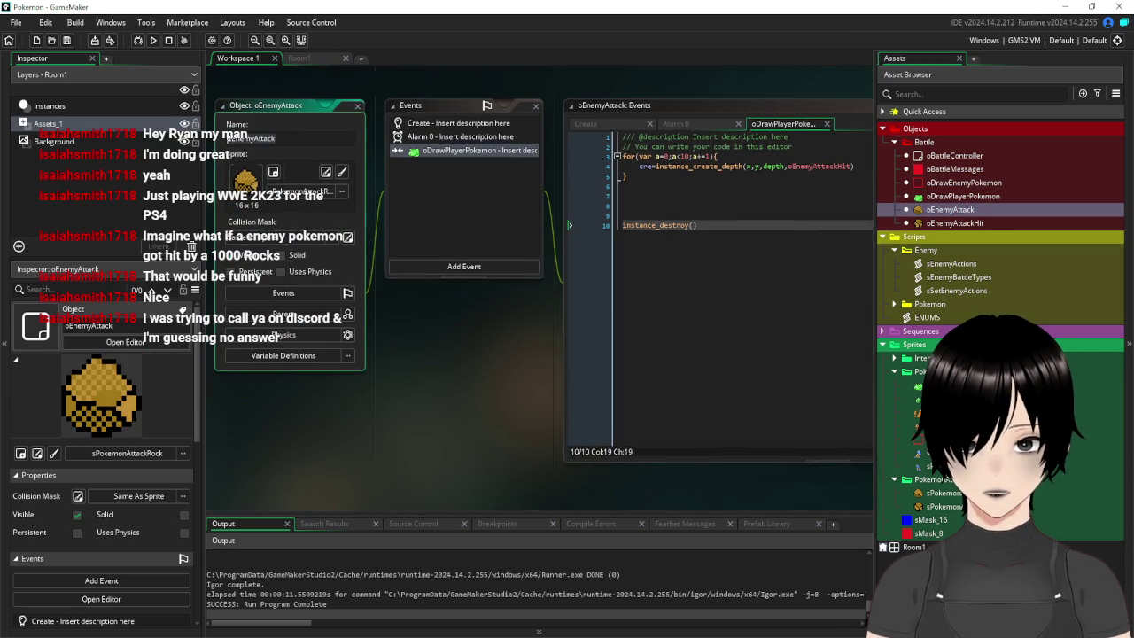
{"action": "left_click", "coordinate": [359, 106]}
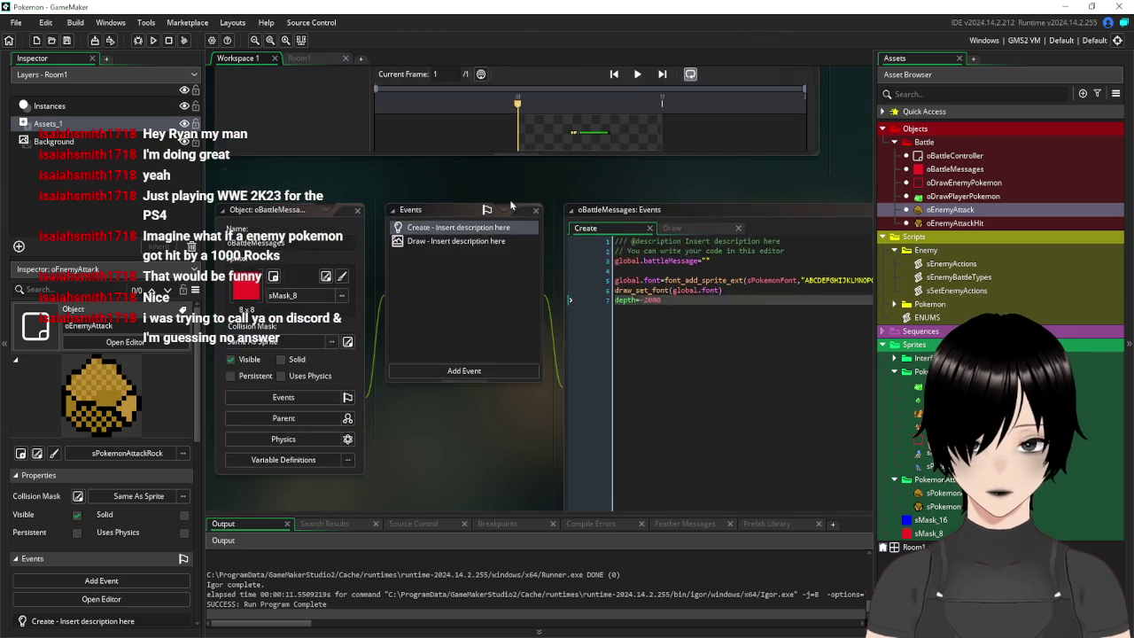
{"action": "scroll", "coordinate": [540, 239], "scroll_direction": "up", "scroll_amount": 5}
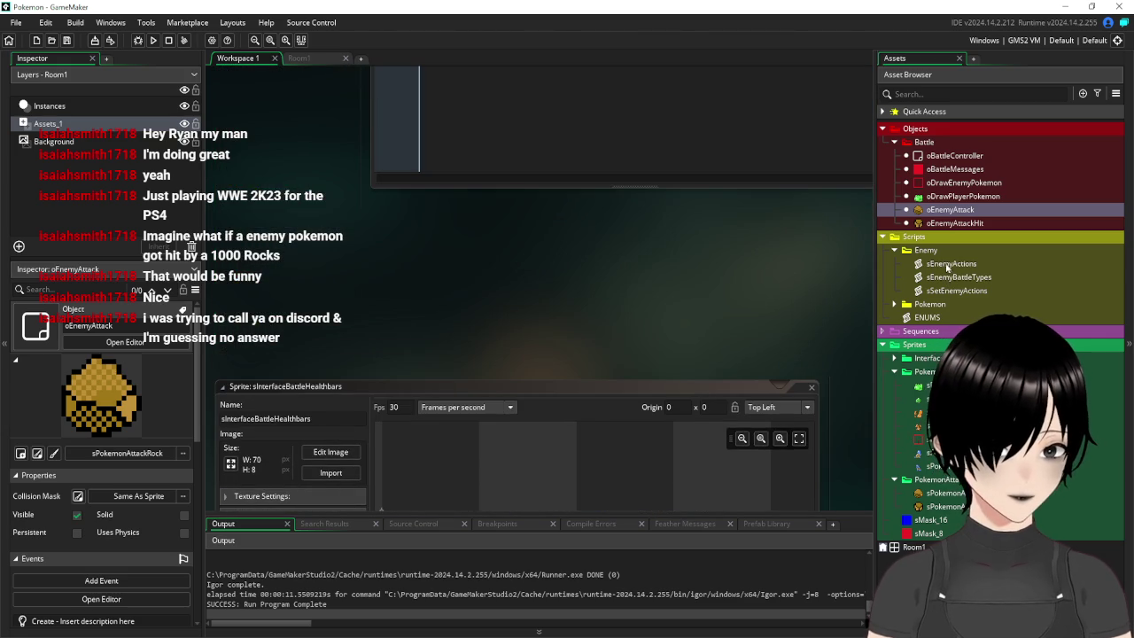
{"action": "double_click", "coordinate": [947, 264]}
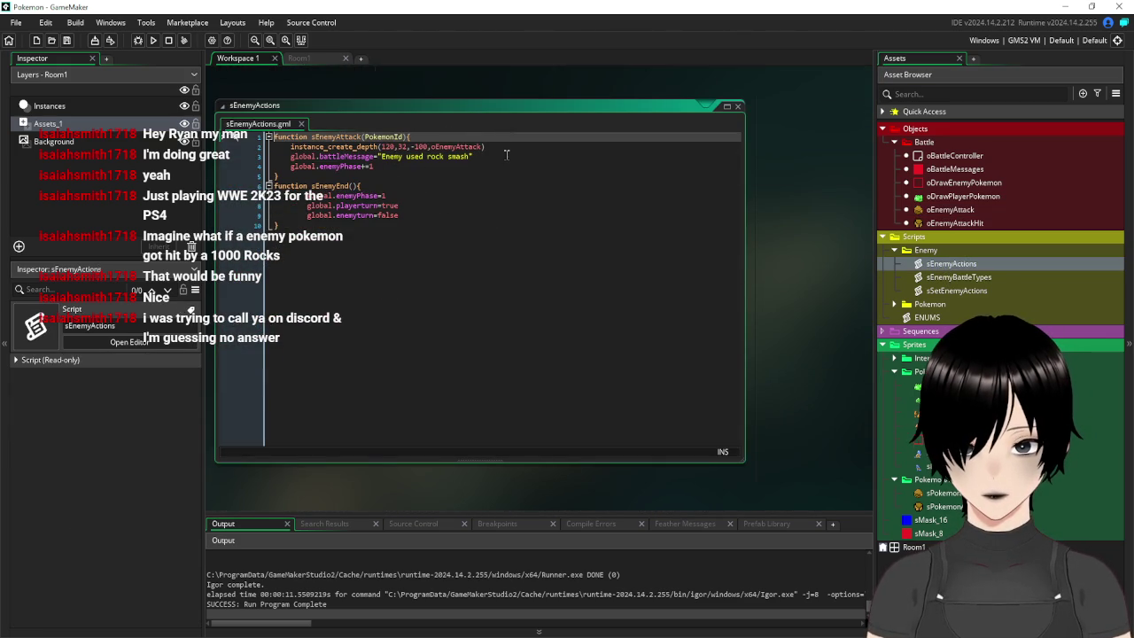
Select the instance_create_depth line, close sEnemyActions and return to the health bar sprite editor
{"action": "left_click_drag", "start_coordinate": [489, 146], "coordinate": [290, 147]}
{"action": "key", "text": "ctrl+c"}
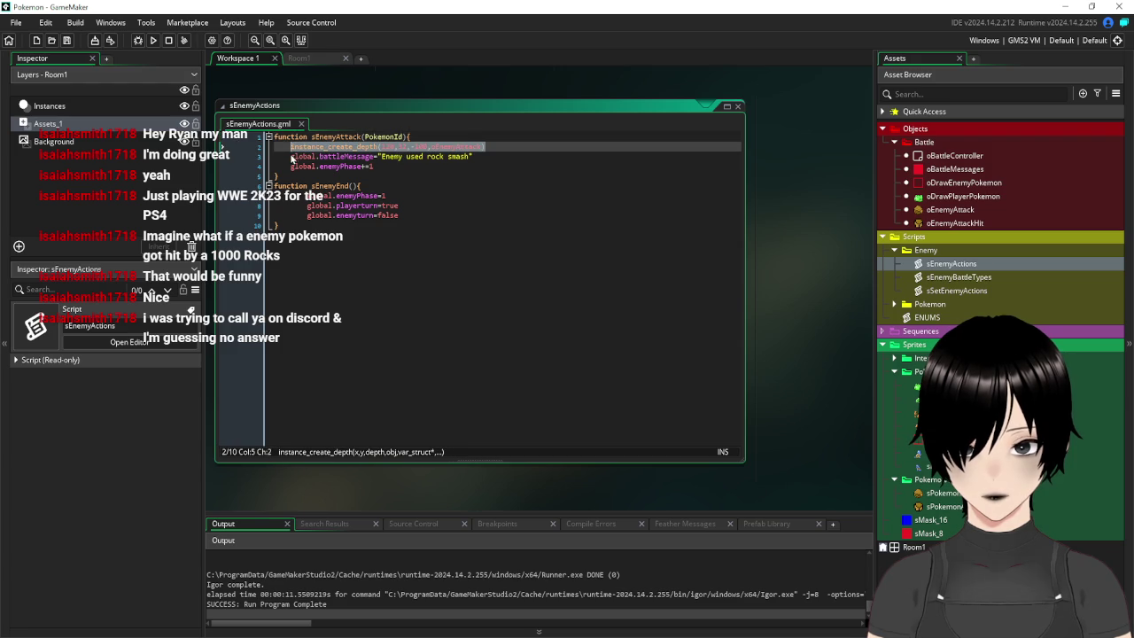
{"action": "key", "text": "ctrl+w"}
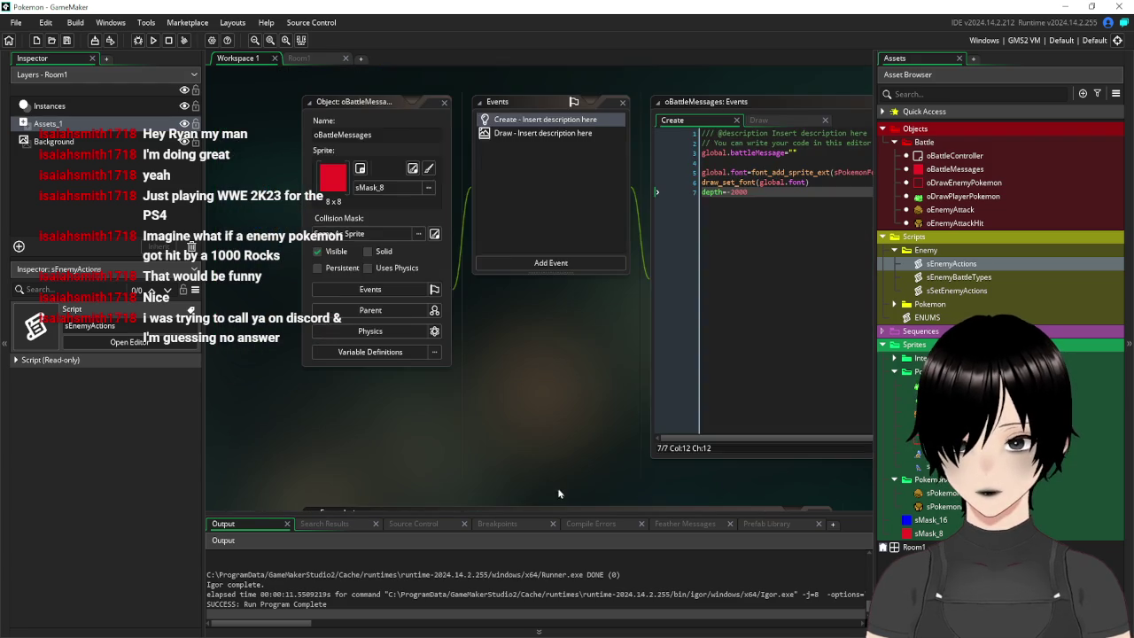
{"action": "left_click", "coordinate": [424, 169]}
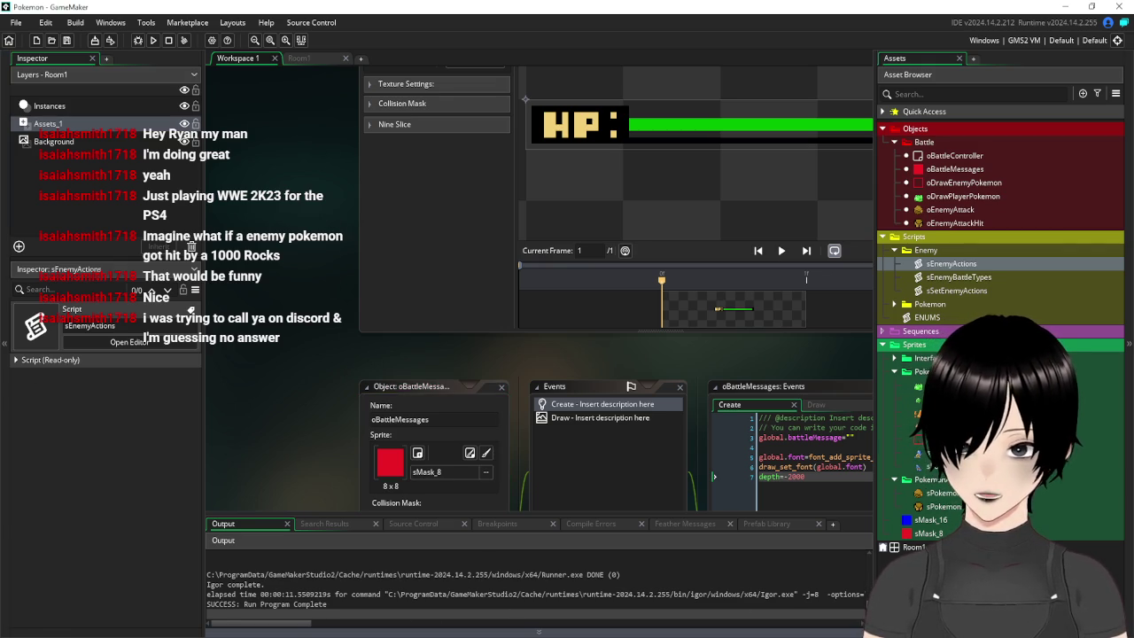
Show oBattleController's properties in the Inspector, then reopen oDrawEnemyPokemon's events
{"action": "mouse_move", "coordinate": [352, 636]}
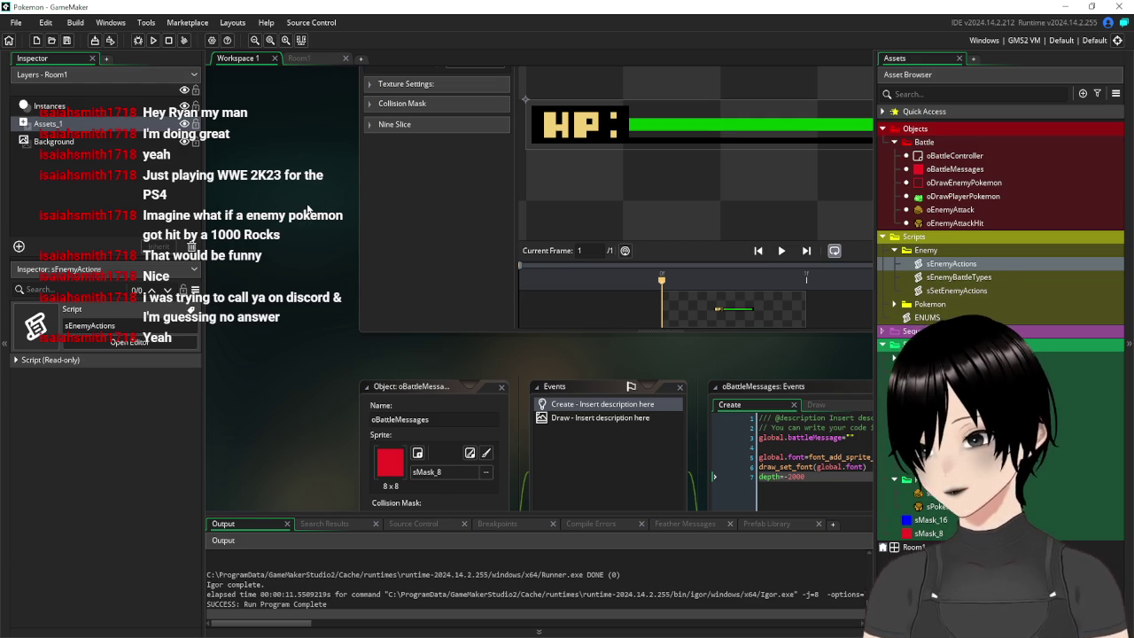
{"action": "scroll", "coordinate": [817, 218], "scroll_direction": "up", "scroll_amount": 5}
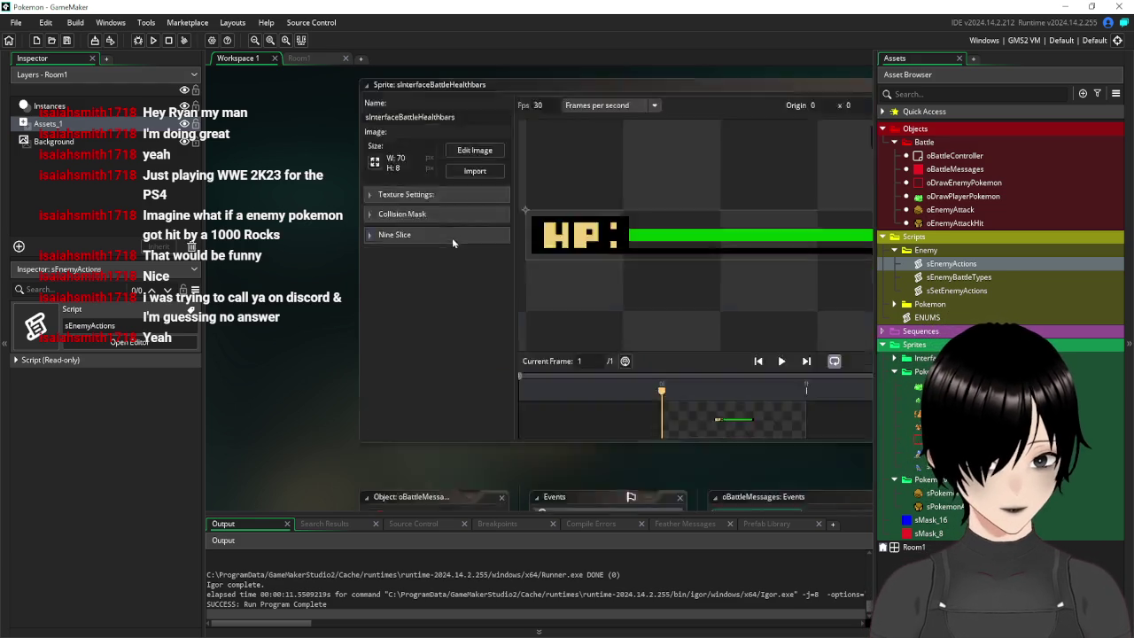
{"action": "left_click", "coordinate": [964, 157]}
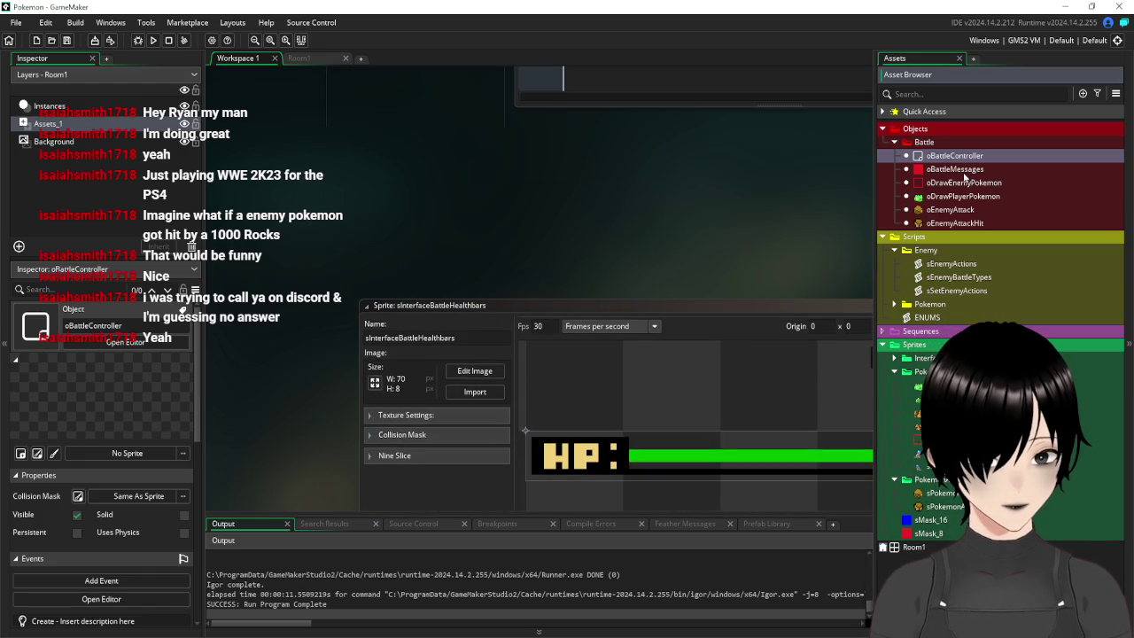
{"action": "double_click", "coordinate": [960, 183]}
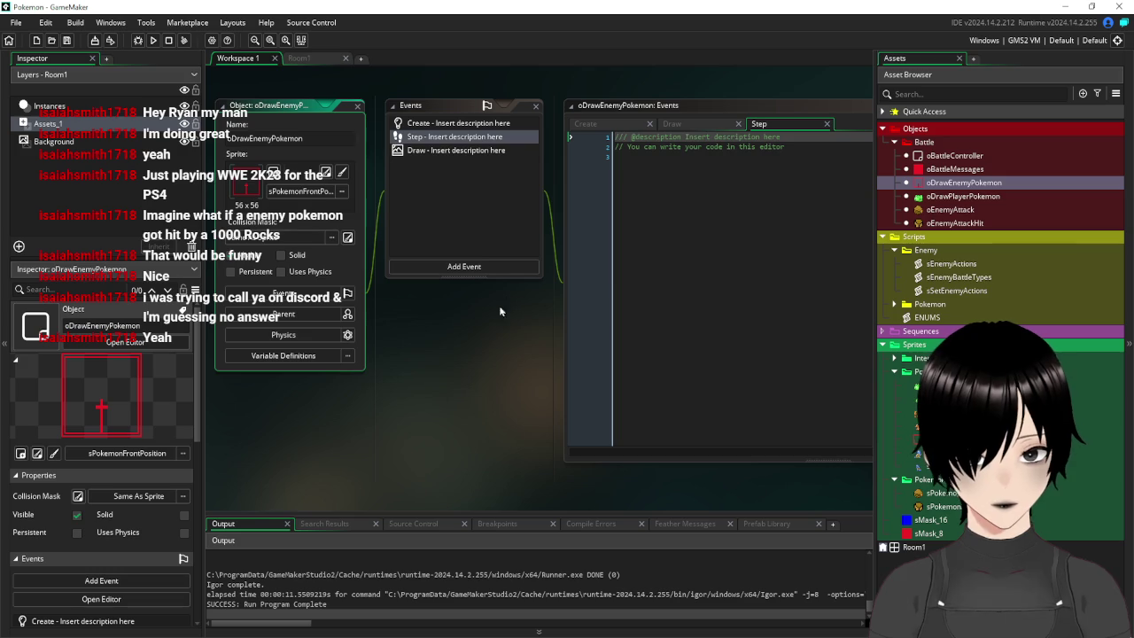
Paste the instance_create_depth line into the Step event and add numbcount=0 to the Create event
{"action": "left_click", "coordinate": [700, 202]}
{"action": "key", "text": "ctrl+v"}
{"action": "mouse_move", "coordinate": [510, 352]}
{"action": "left_mouse_down"}
{"action": "mouse_move", "coordinate": [473, 433]}
{"action": "mouse_move", "coordinate": [473, 384]}
{"action": "left_mouse_up"}
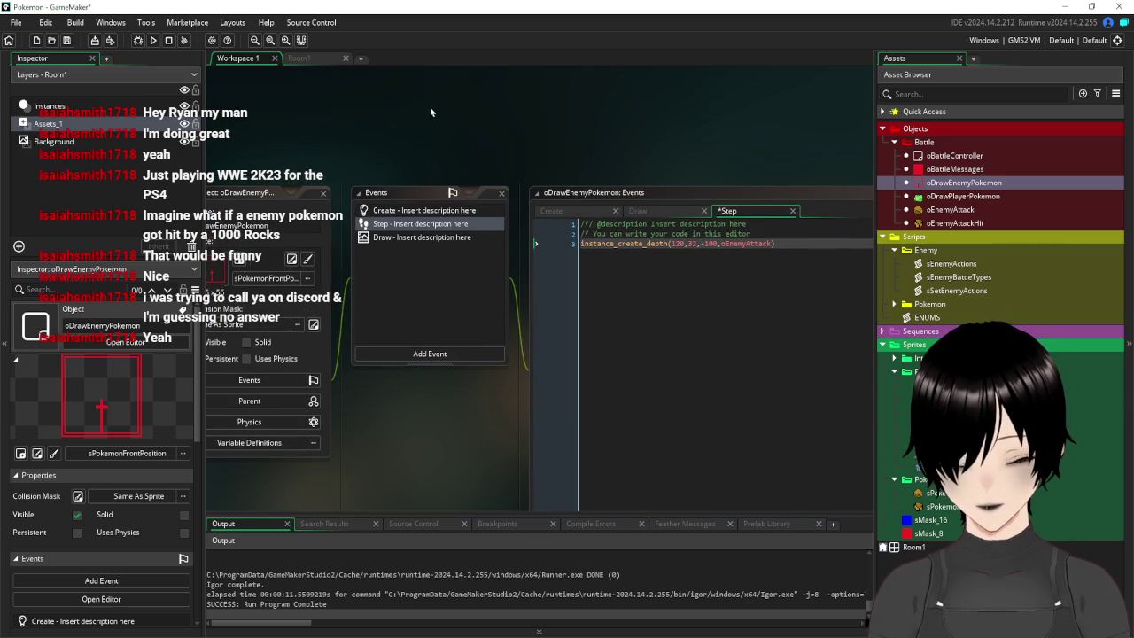
{"action": "left_click", "coordinate": [423, 211]}
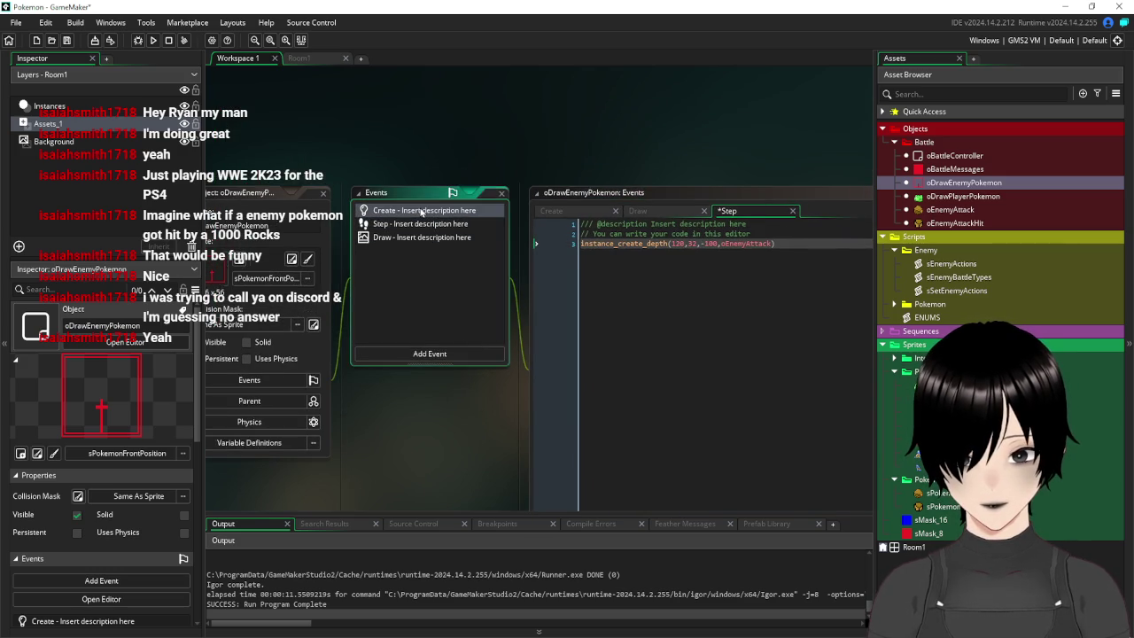
{"action": "left_click", "coordinate": [685, 255]}
{"action": "key", "text": "Return"}
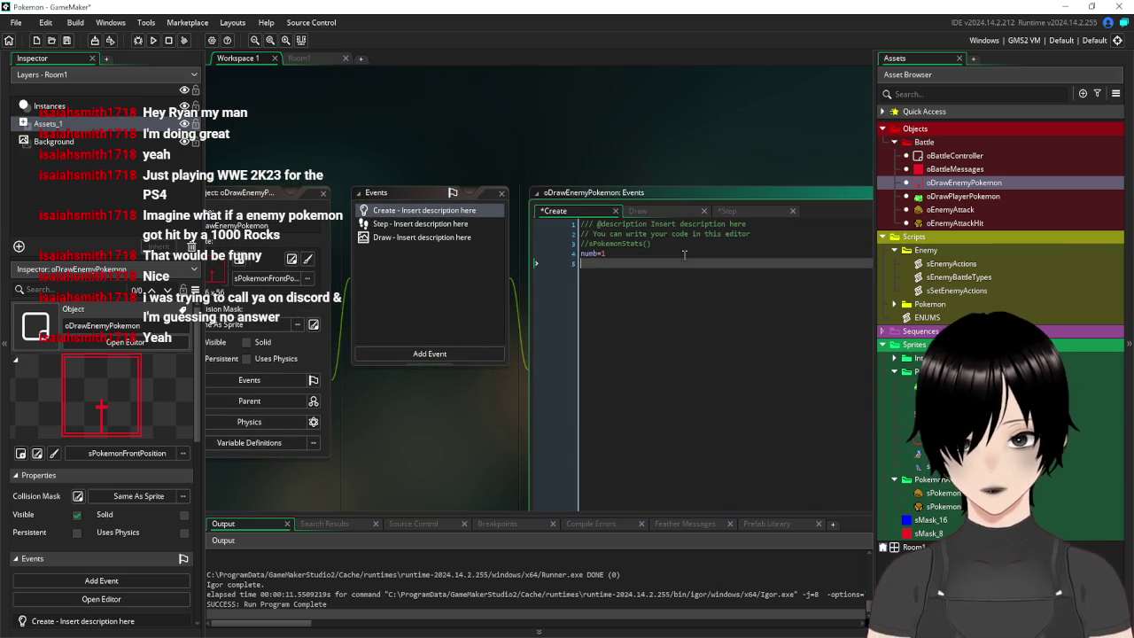
{"action": "type", "text": "nu"}
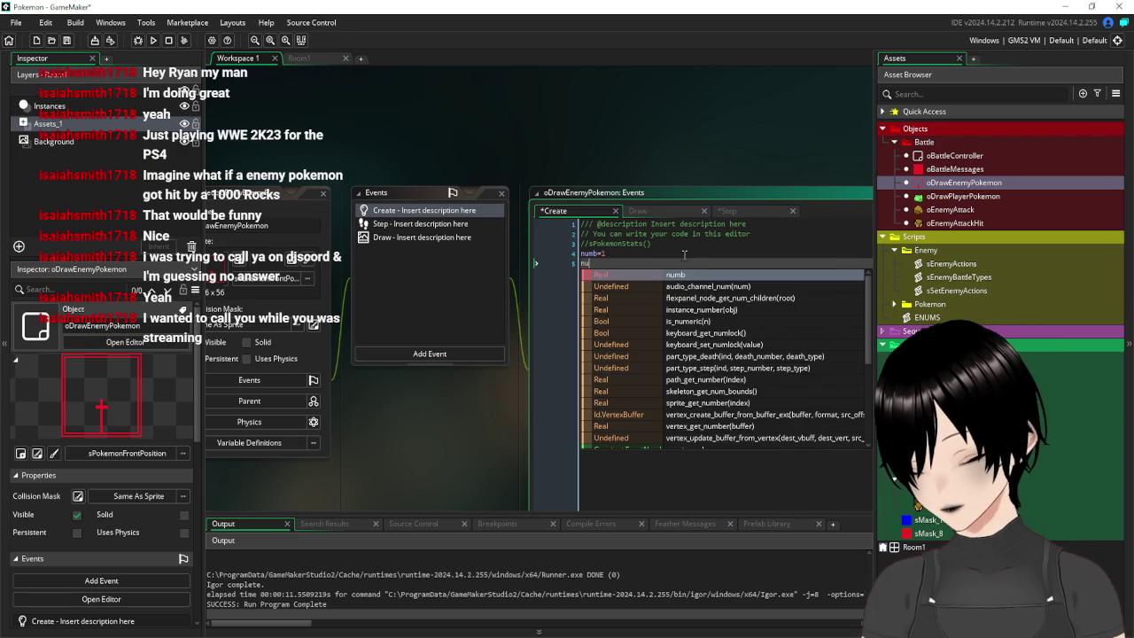
{"action": "type", "text": "mbcount"}
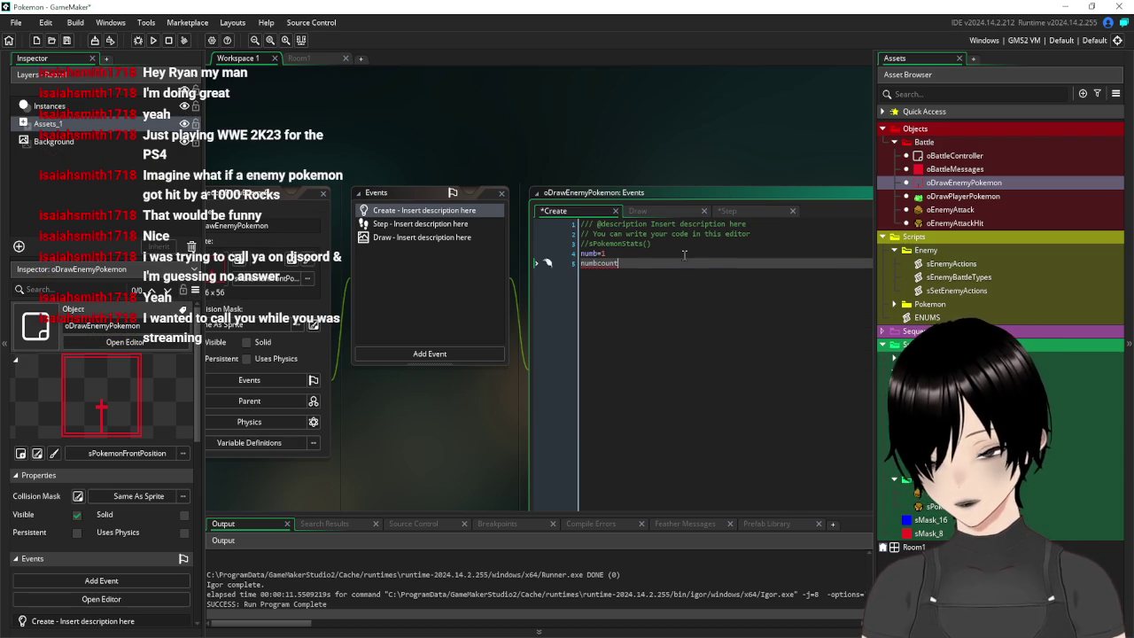
{"action": "type", "text": "=0"}
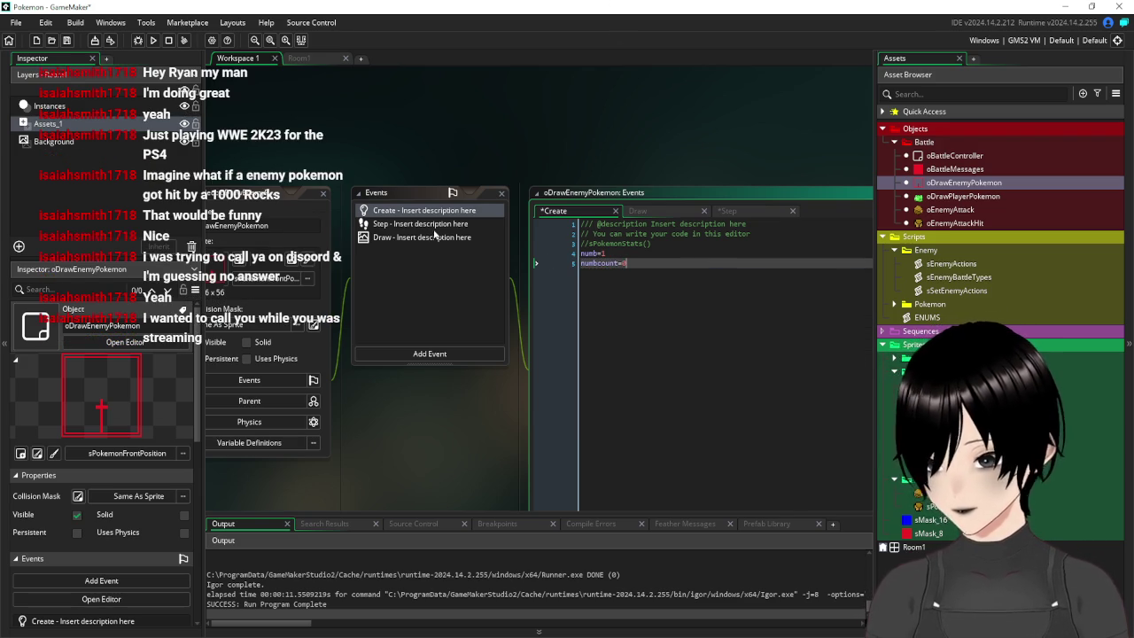
Add numbcount+=1 below the instance_create_depth call in the Step event
{"action": "left_click", "coordinate": [425, 223]}
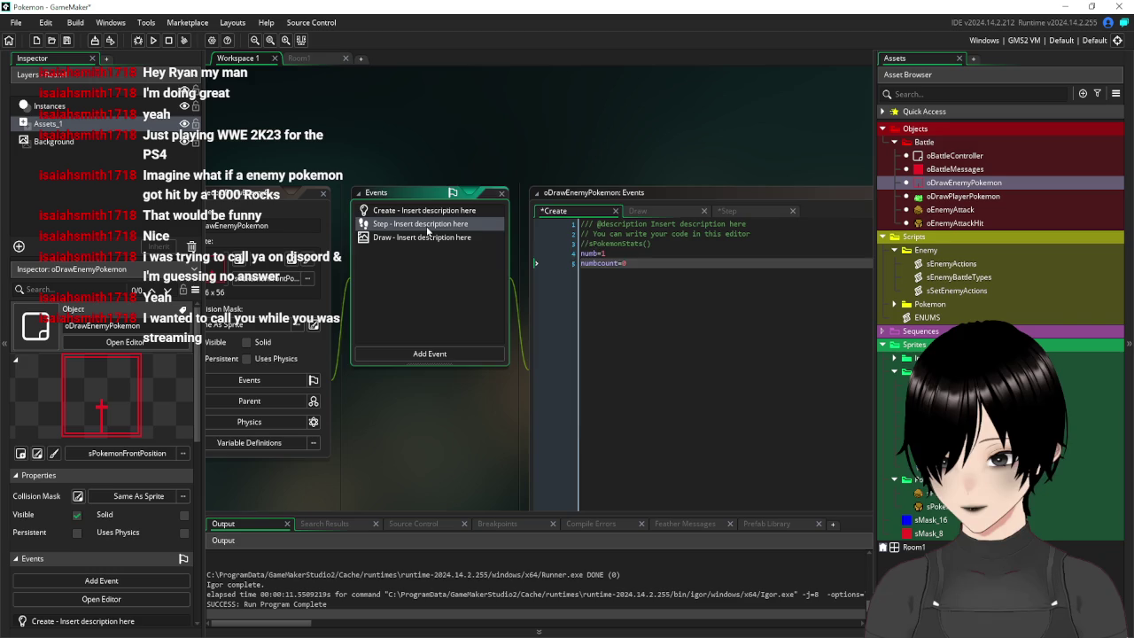
{"action": "left_click", "coordinate": [821, 257]}
{"action": "key", "text": "Return"}
{"action": "type", "text": "numbcount="}
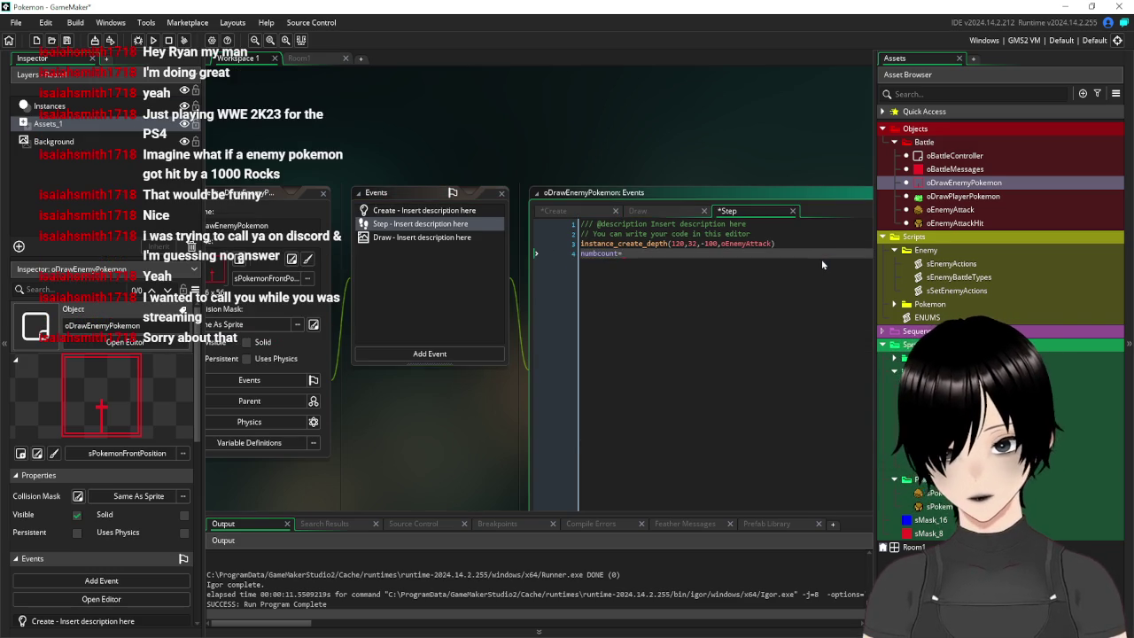
{"action": "key", "text": "BackSpace"}
{"action": "type", "text": "+=1"}
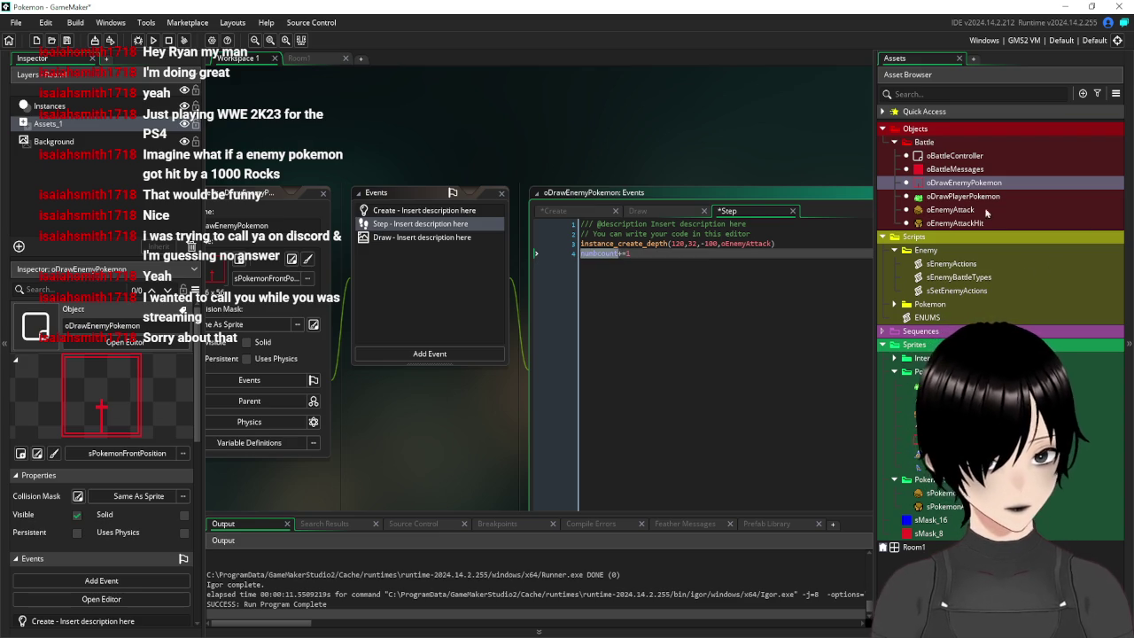
{"action": "double_click", "coordinate": [953, 155]}
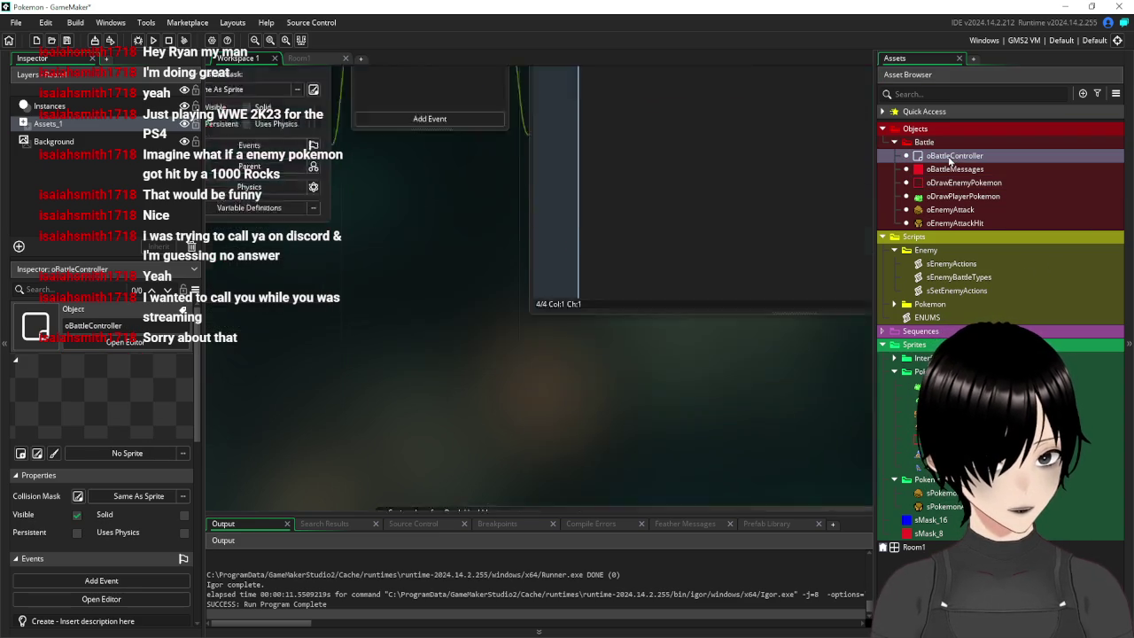
Review oEnemyAttack's Create and Alarm 0 code, then open oEnemyAttackHit's Create code
{"action": "double_click", "coordinate": [951, 210]}
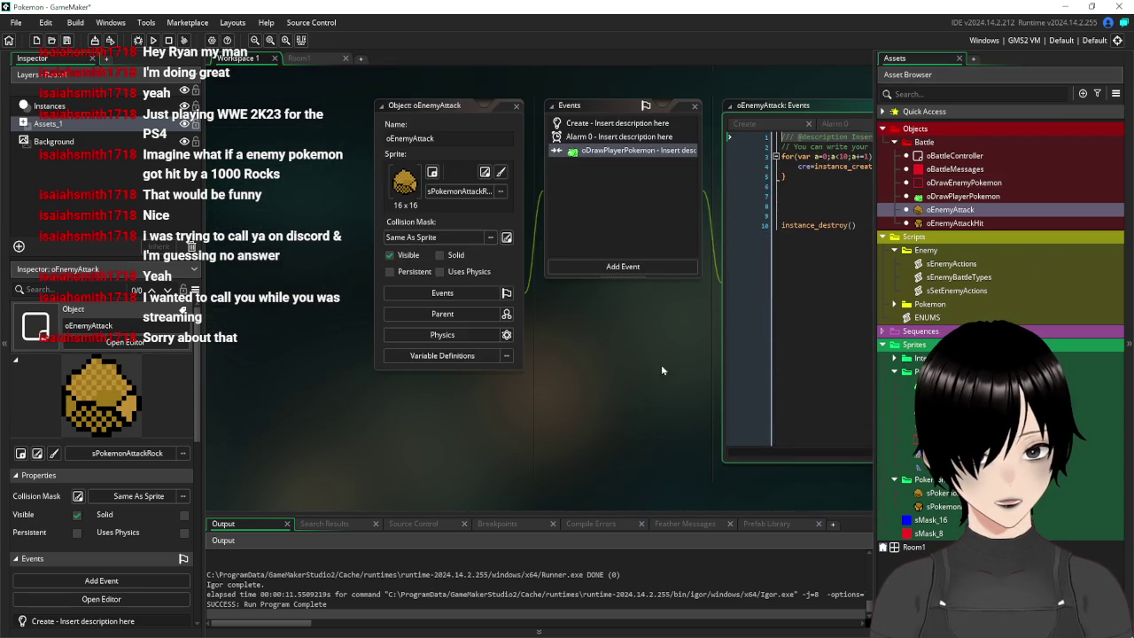
{"action": "left_click", "coordinate": [433, 186]}
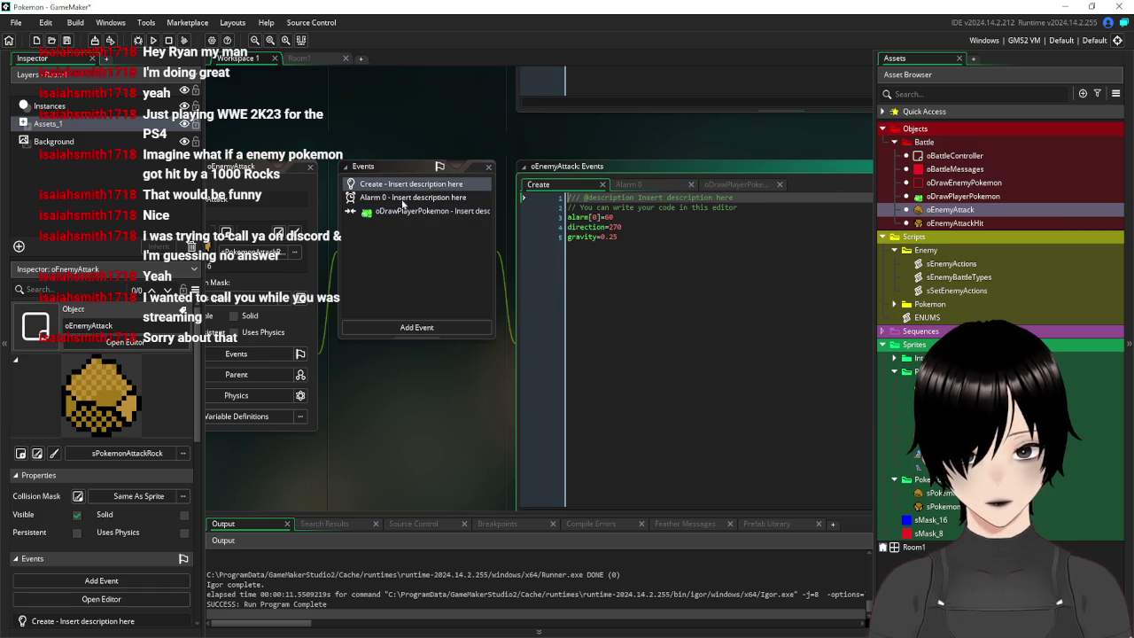
{"action": "left_click", "coordinate": [403, 198]}
{"action": "left_click", "coordinate": [392, 185]}
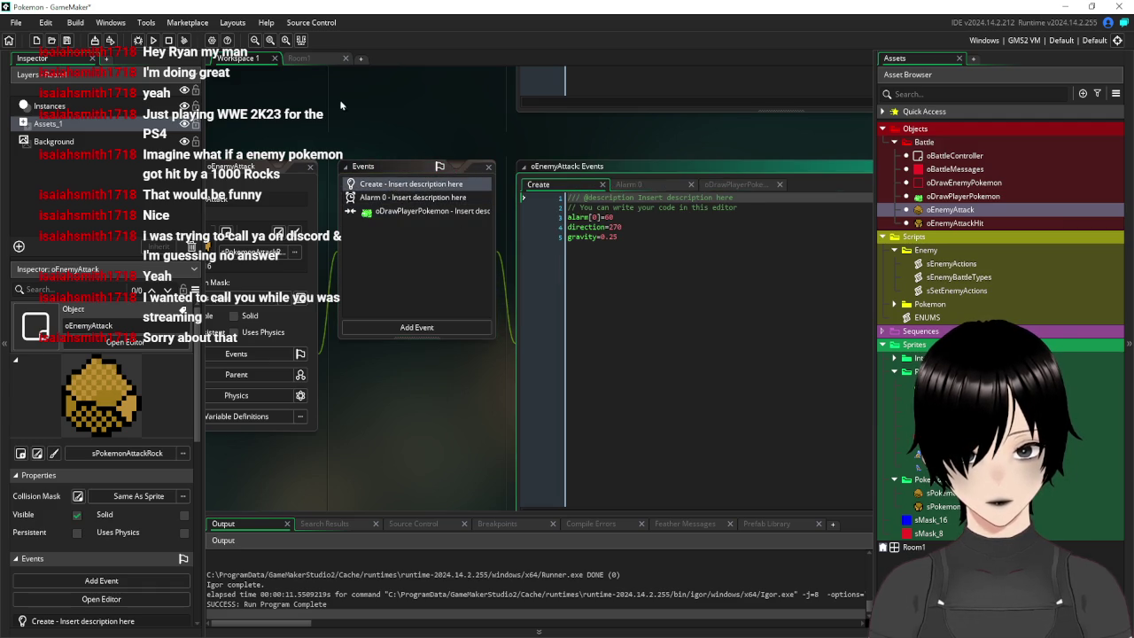
{"action": "left_click_drag", "start_coordinate": [340, 99], "coordinate": [483, 170]}
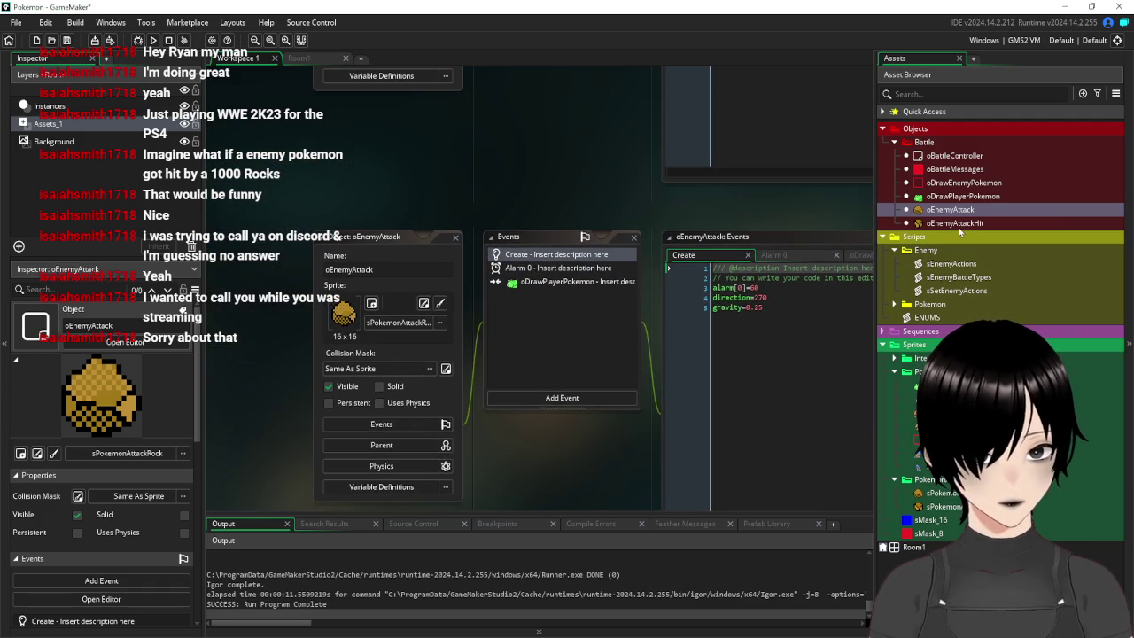
{"action": "double_click", "coordinate": [955, 223]}
{"action": "left_click_drag", "start_coordinate": [638, 320], "coordinate": [451, 354]}
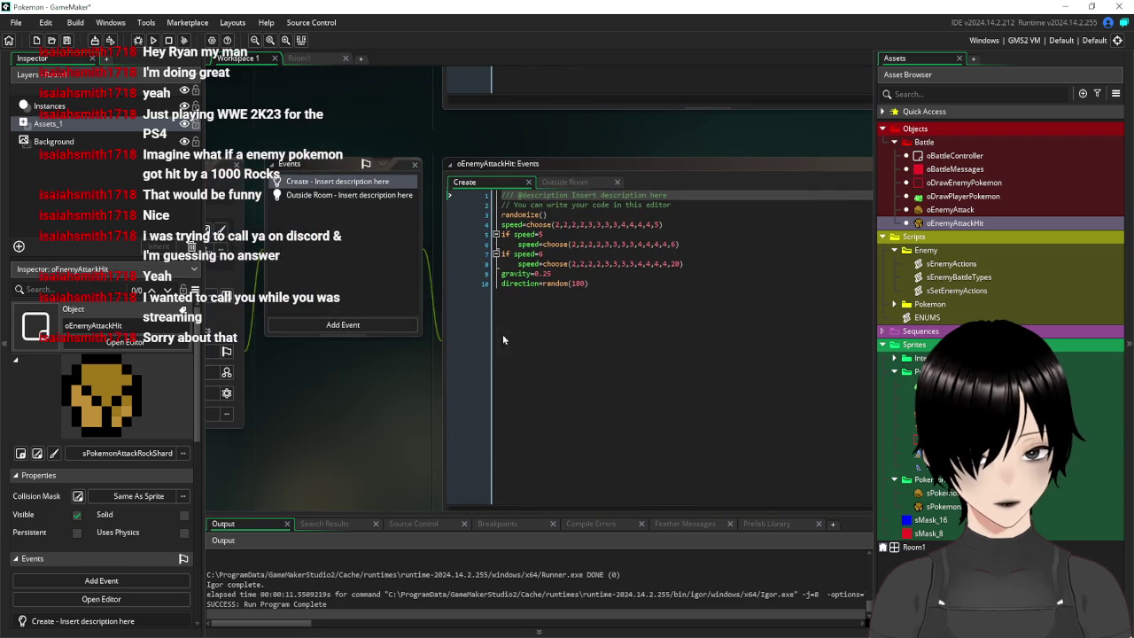
Add a speed=20 block after the direction=random(180) line in oEnemyAttackHit's Create code
{"action": "left_click", "coordinate": [724, 263]}
{"action": "key", "text": "Return"}
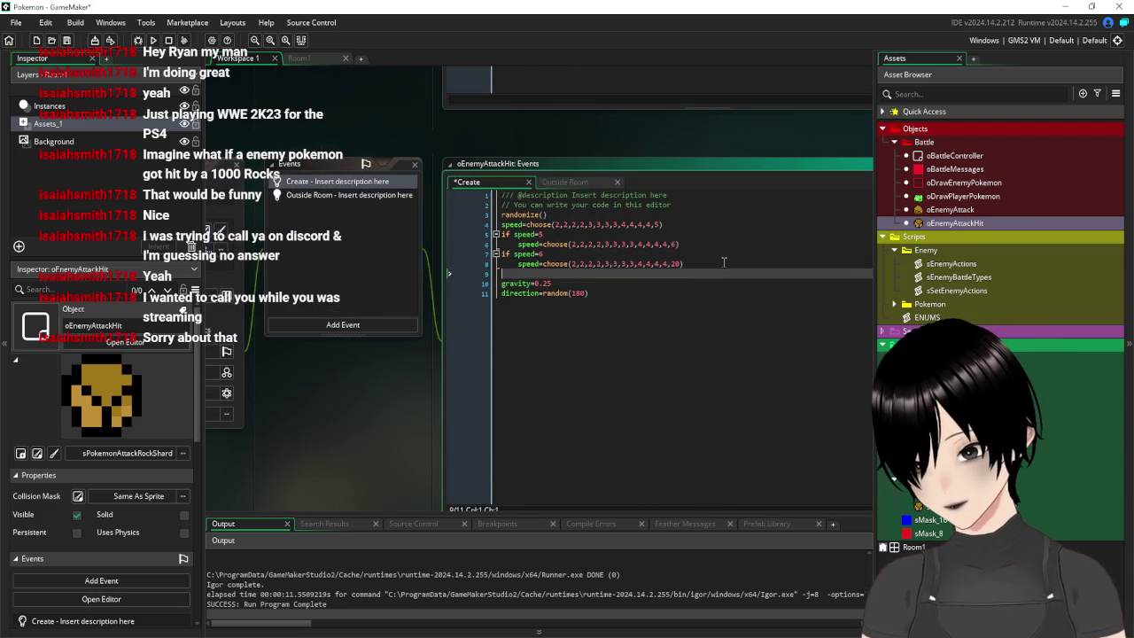
{"action": "key", "text": "BackSpace"}
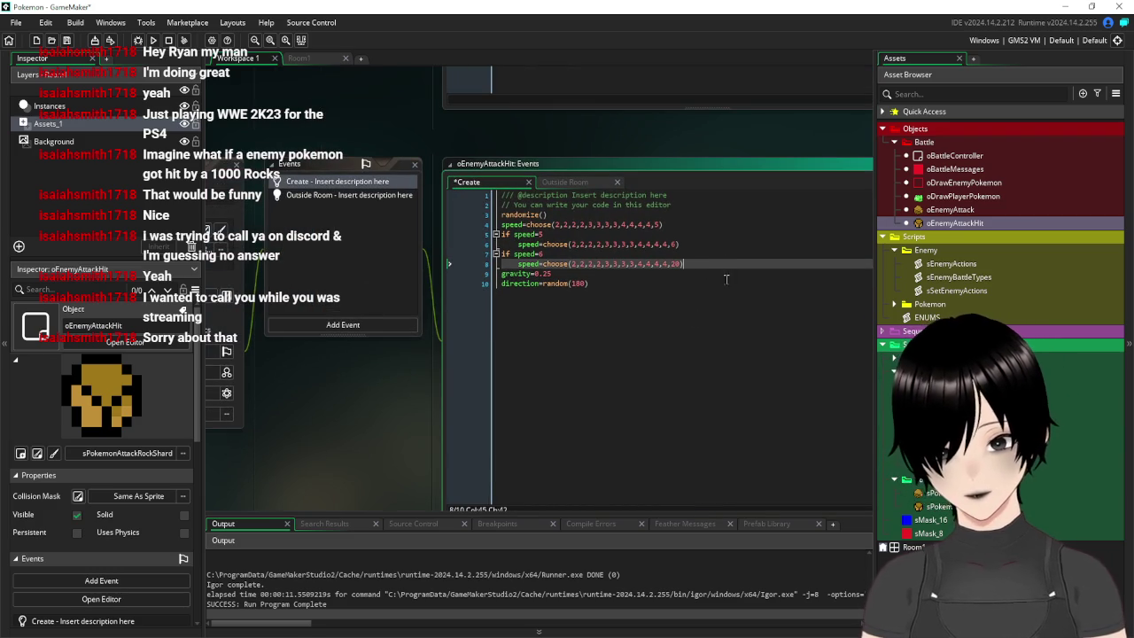
{"action": "left_click", "coordinate": [673, 298]}
{"action": "key", "text": "Return"}
{"action": "type", "text": "speed=20"}
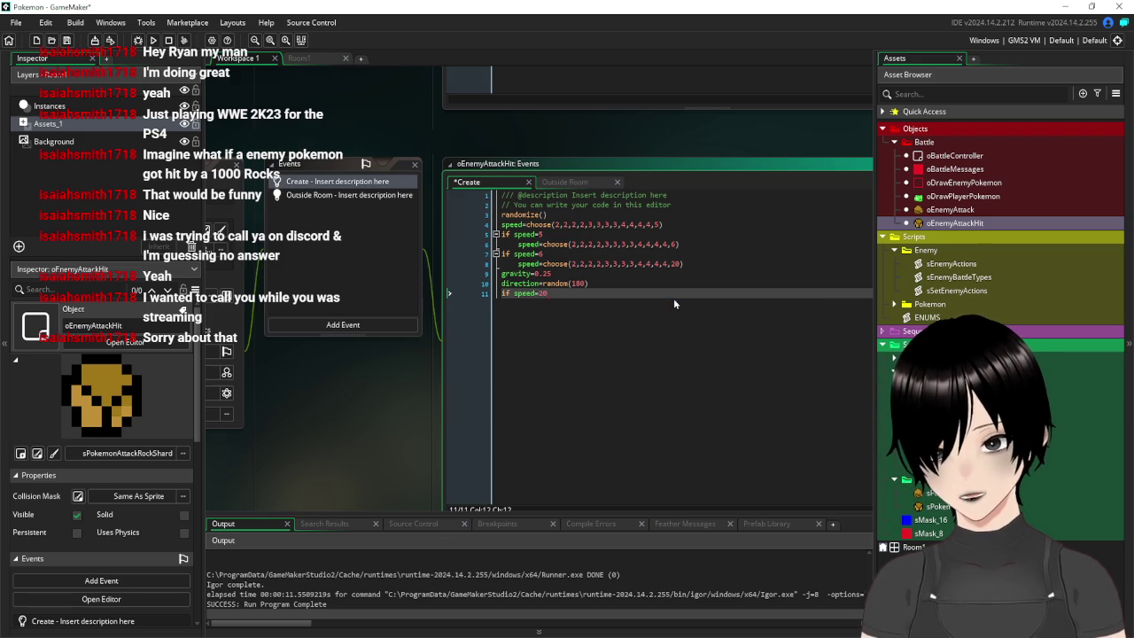
{"action": "type", "text": "{"}
{"action": "key", "text": "Return"}
{"action": "key", "text": "Return"}
{"action": "key", "text": "Return"}
{"action": "type", "text": "}"}
{"action": "key", "text": "Up"}
{"action": "key", "text": "Up"}
{"action": "key", "text": "Up"}
Put show_message(string(oDrawEnemyPokemon.numbcount)) inside the block, then save and run the game
{"action": "type", "text": "show_message"}
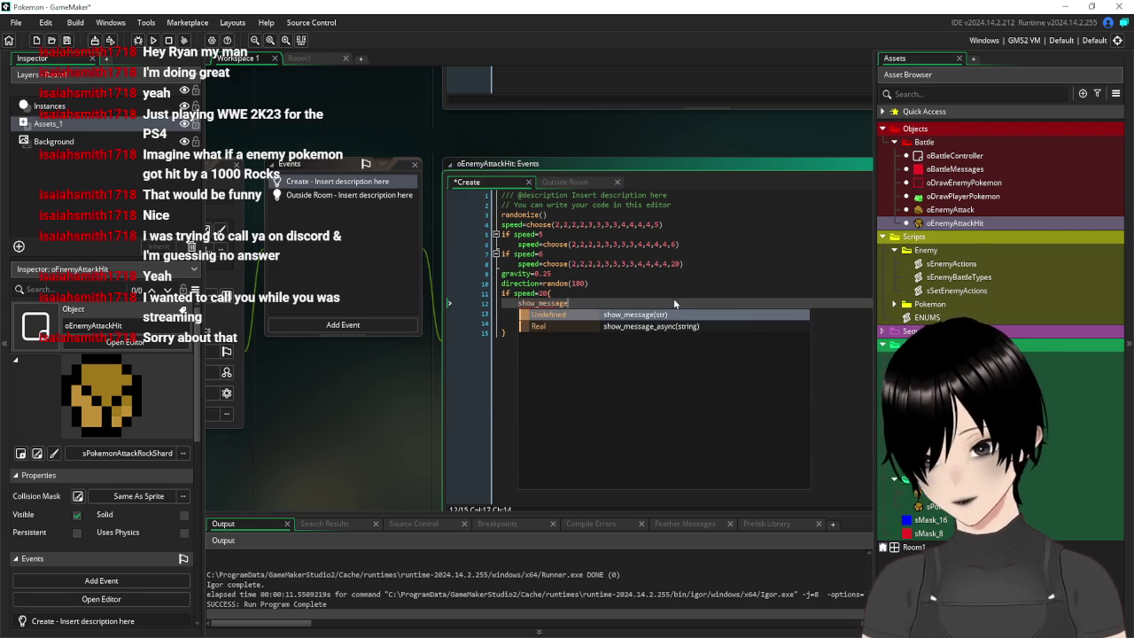
{"action": "type", "text": "()"}
{"action": "key", "text": "Left"}
{"action": "type", "text": "numbcount"}
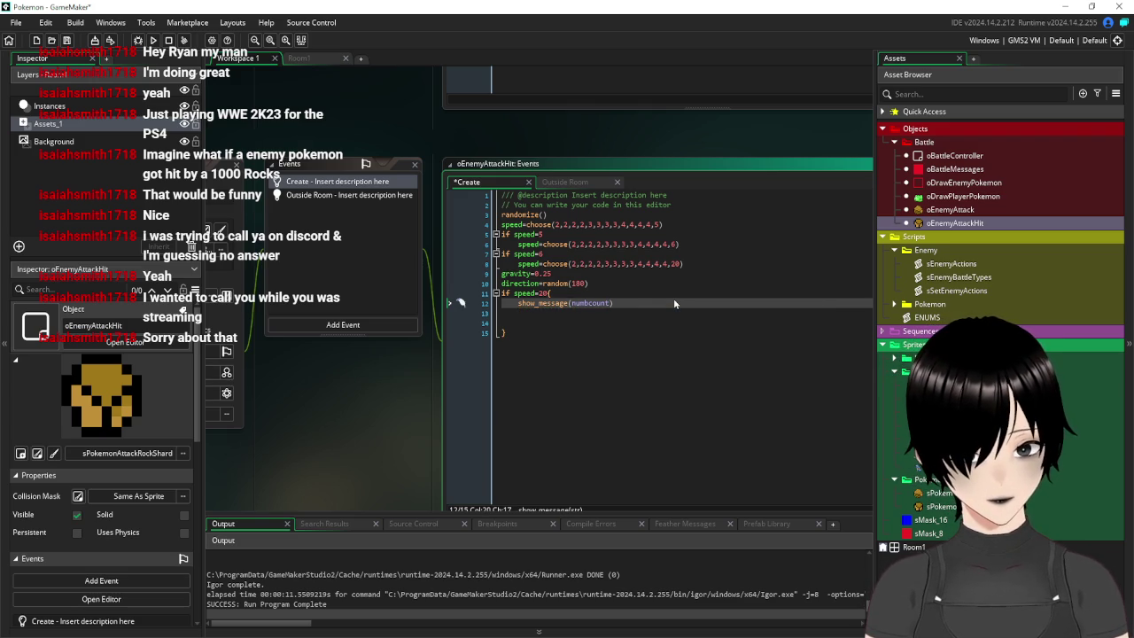
{"action": "type", "text": "c"}
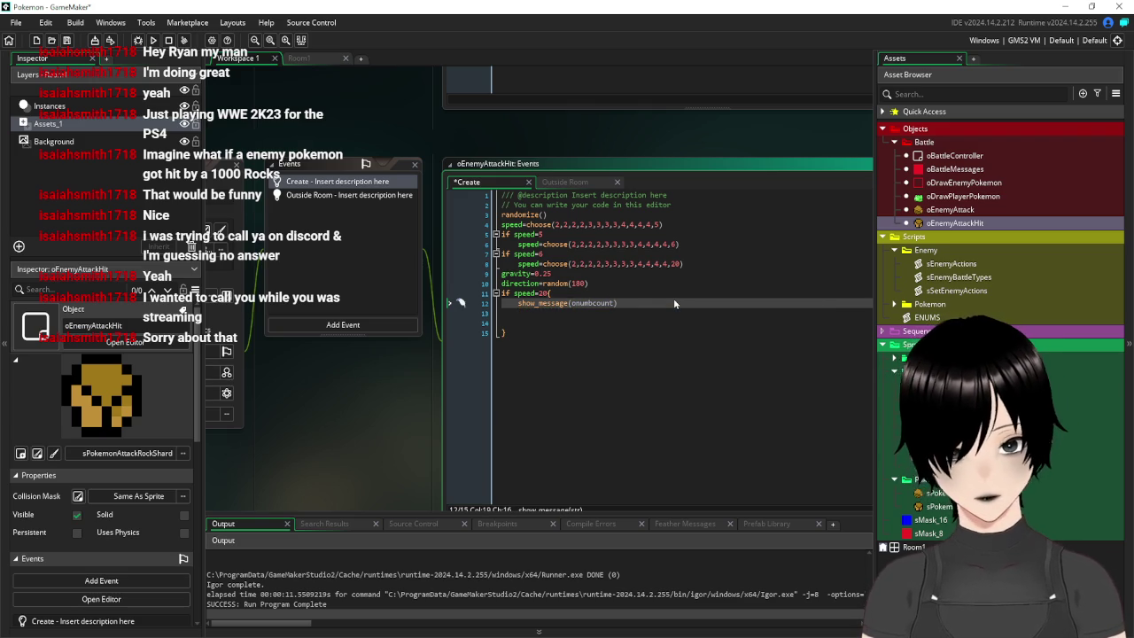
{"action": "type", "text": "raw"}
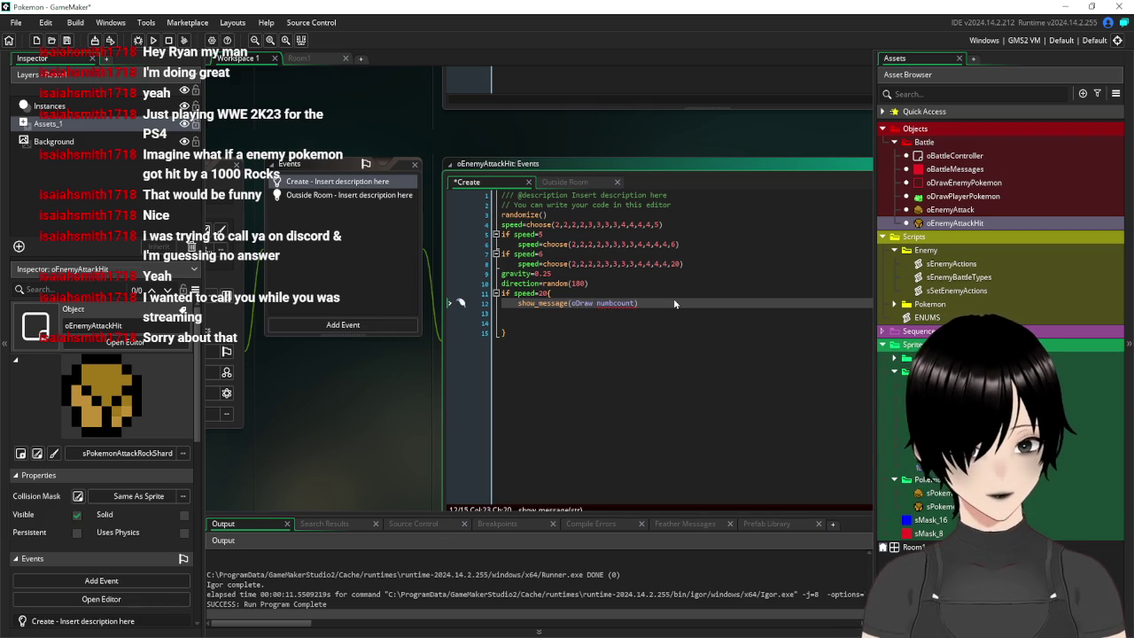
{"action": "type", "text": " E"}
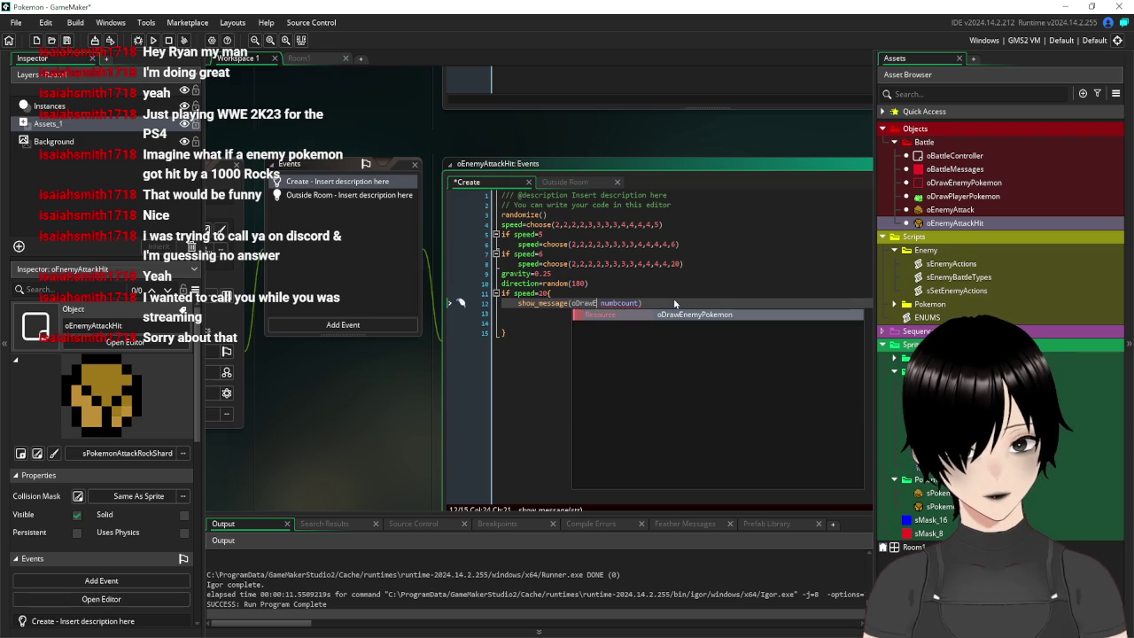
{"action": "key", "text": "Return"}
{"action": "key", "text": "BackSpace"}
{"action": "type", "text": "."}
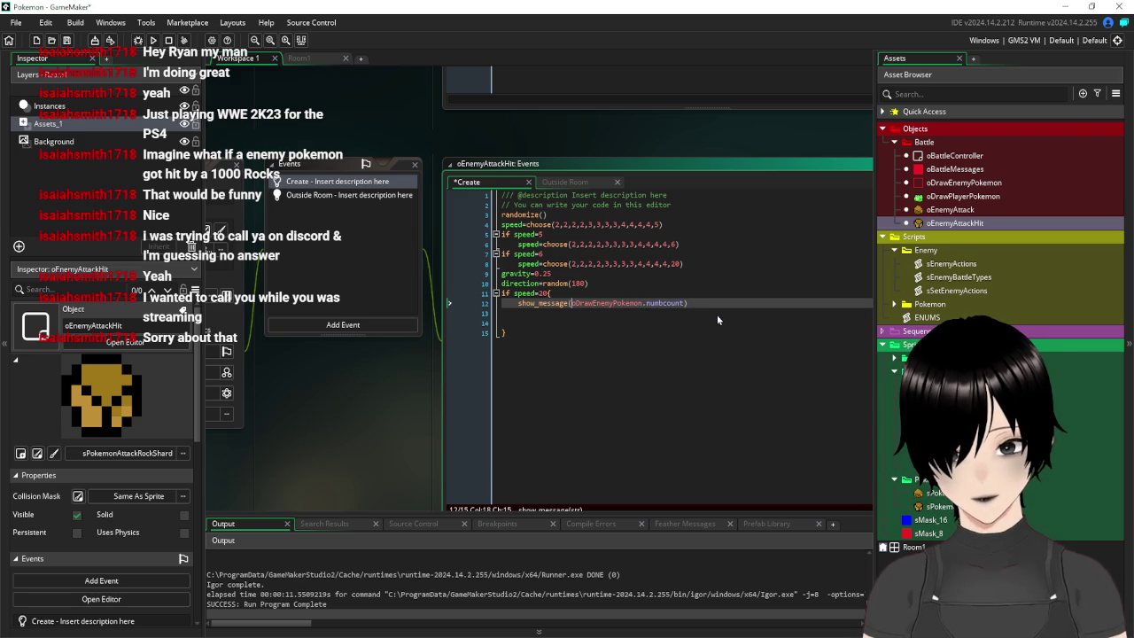
{"action": "type", "text": "string"}
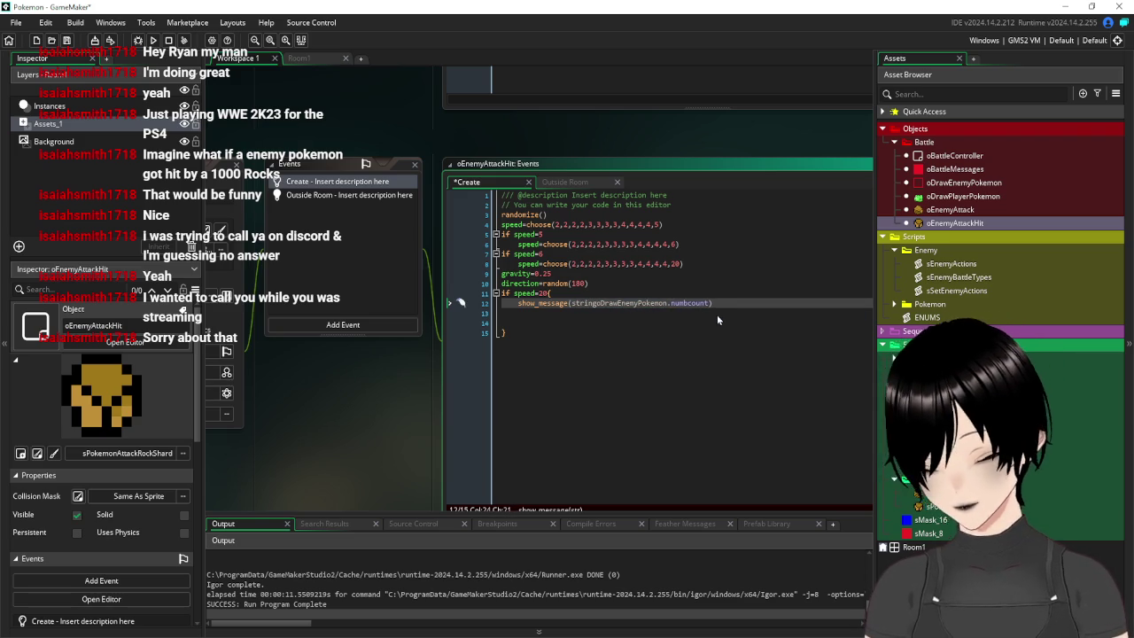
{"action": "type", "text": "("}
{"action": "key", "text": "End"}
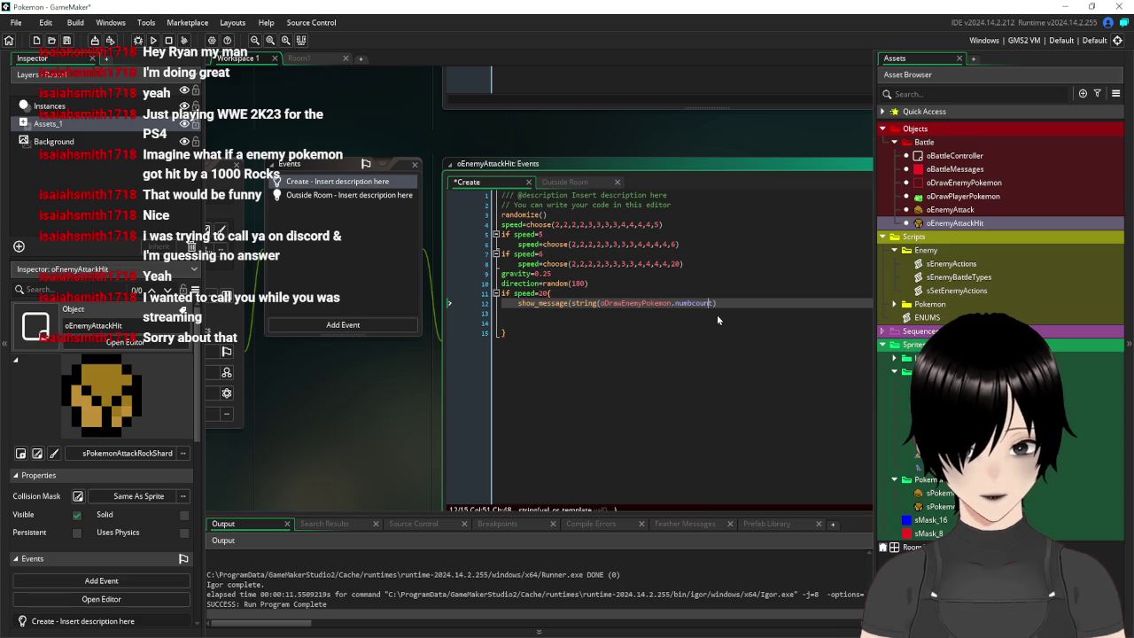
{"action": "type", "text": ")"}
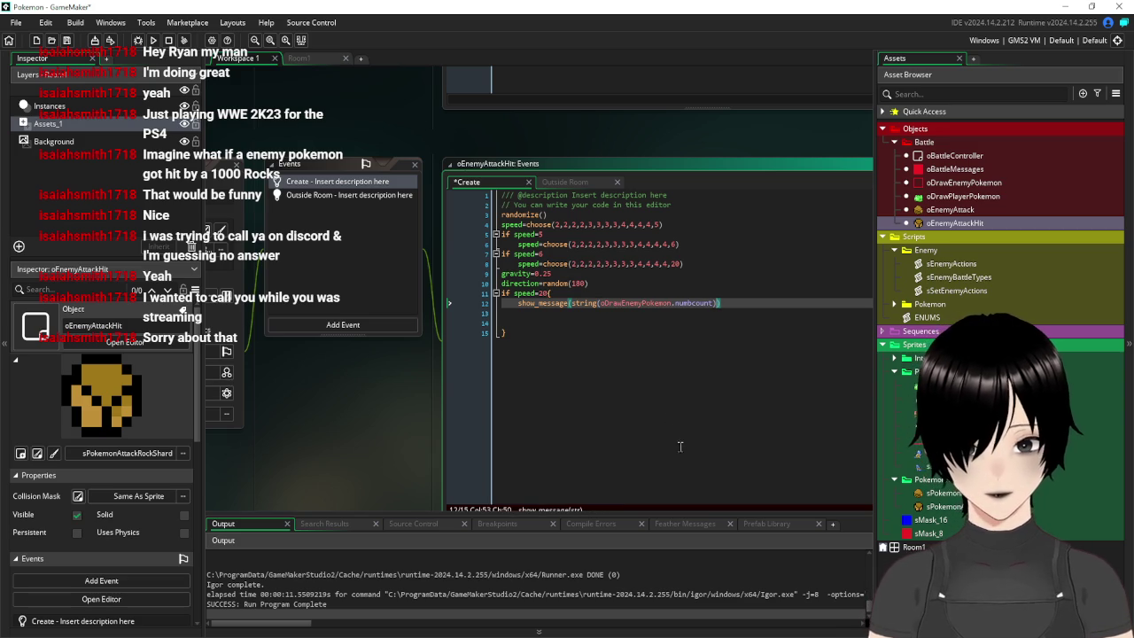
{"action": "left_click", "coordinate": [656, 430]}
{"action": "key", "text": "F5"}
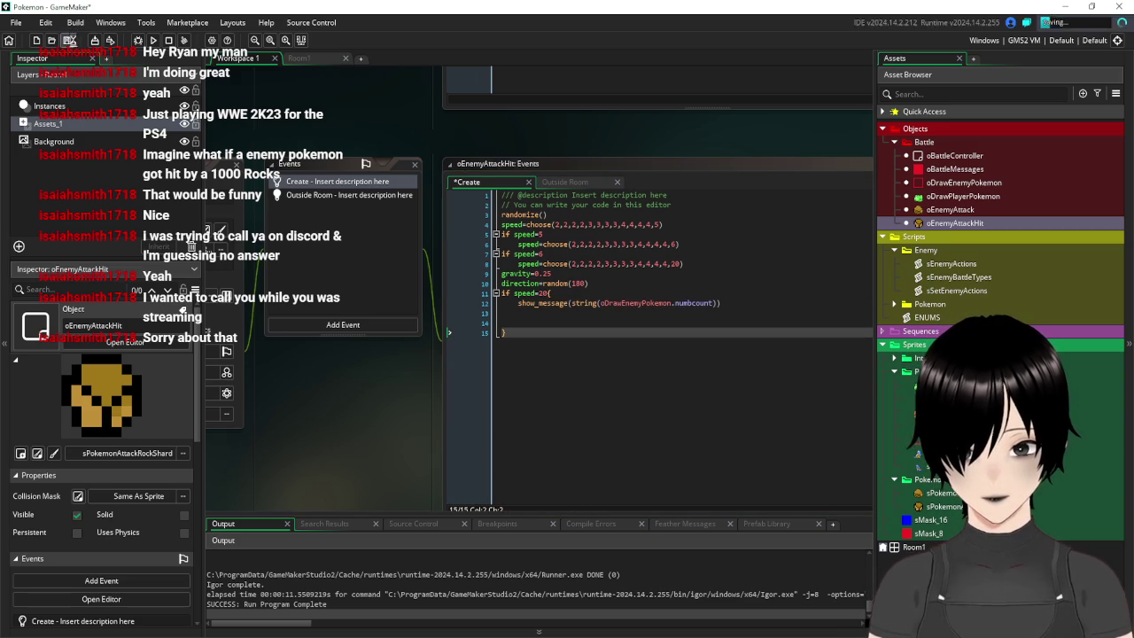
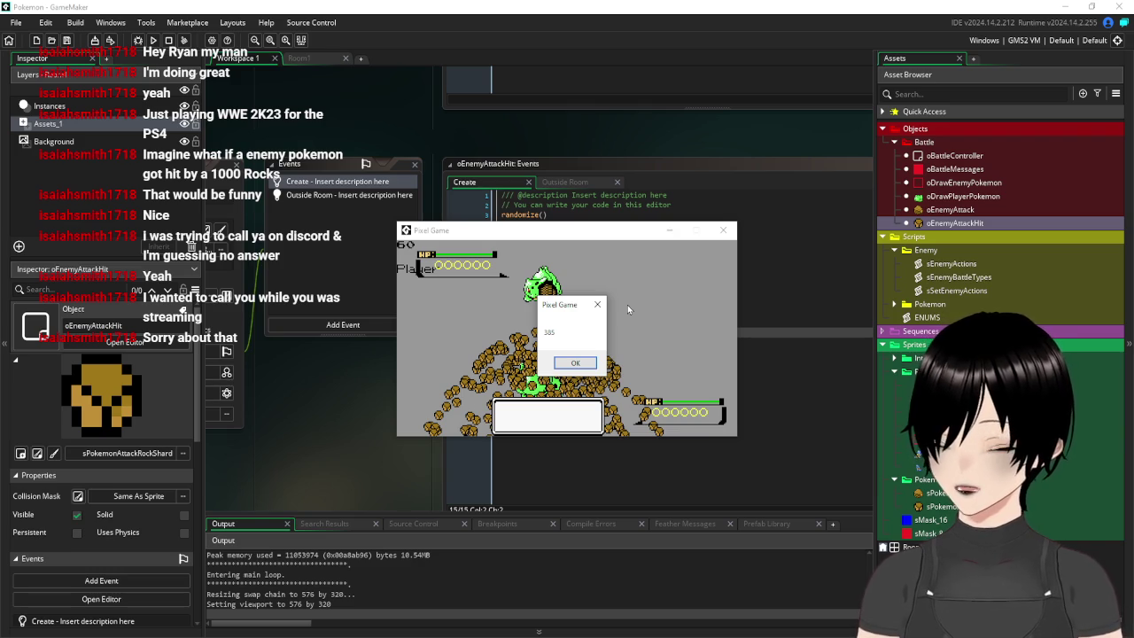
Dismiss the 385 debug count message, close the game, and return to the attack-hit Create code
{"action": "left_click", "coordinate": [576, 365]}
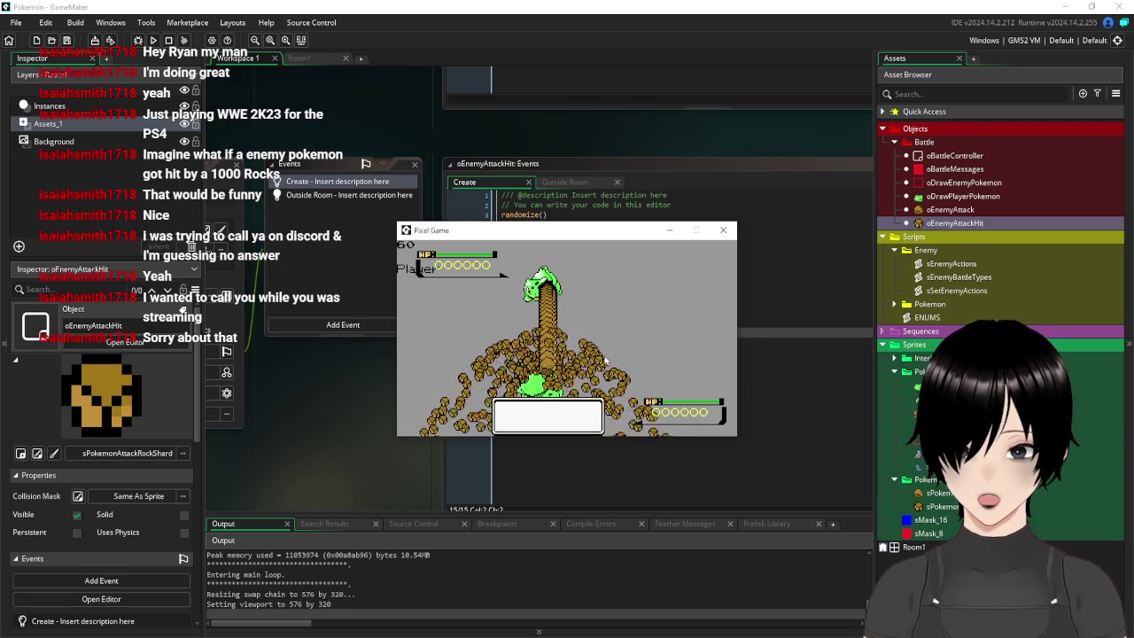
{"action": "left_click", "coordinate": [575, 364]}
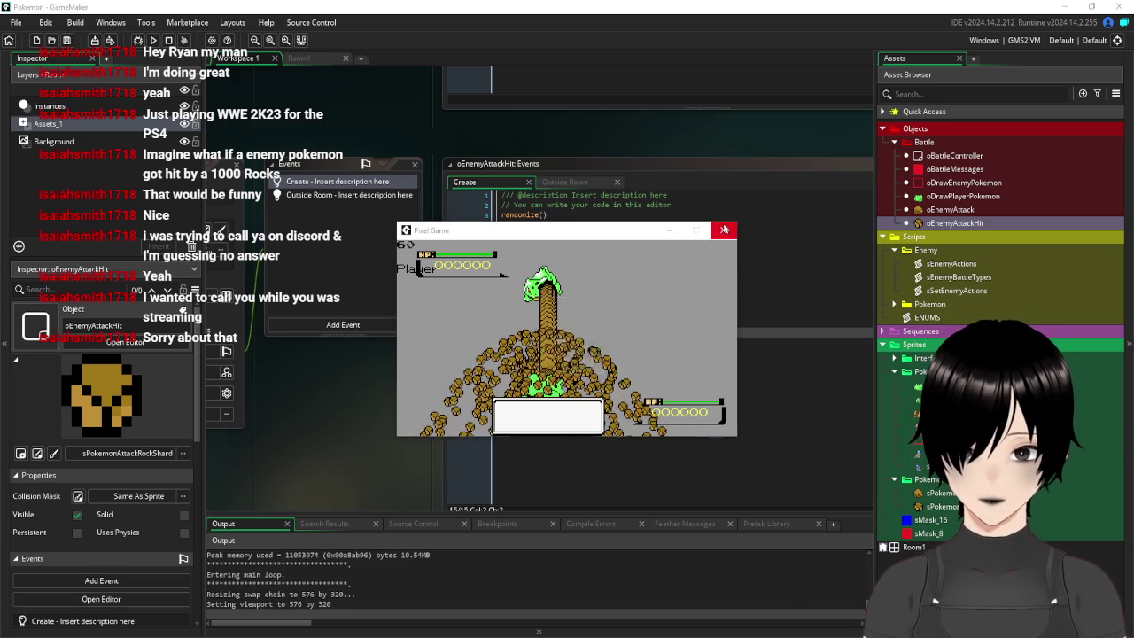
{"action": "left_click", "coordinate": [723, 229]}
{"action": "left_click", "coordinate": [697, 413]}
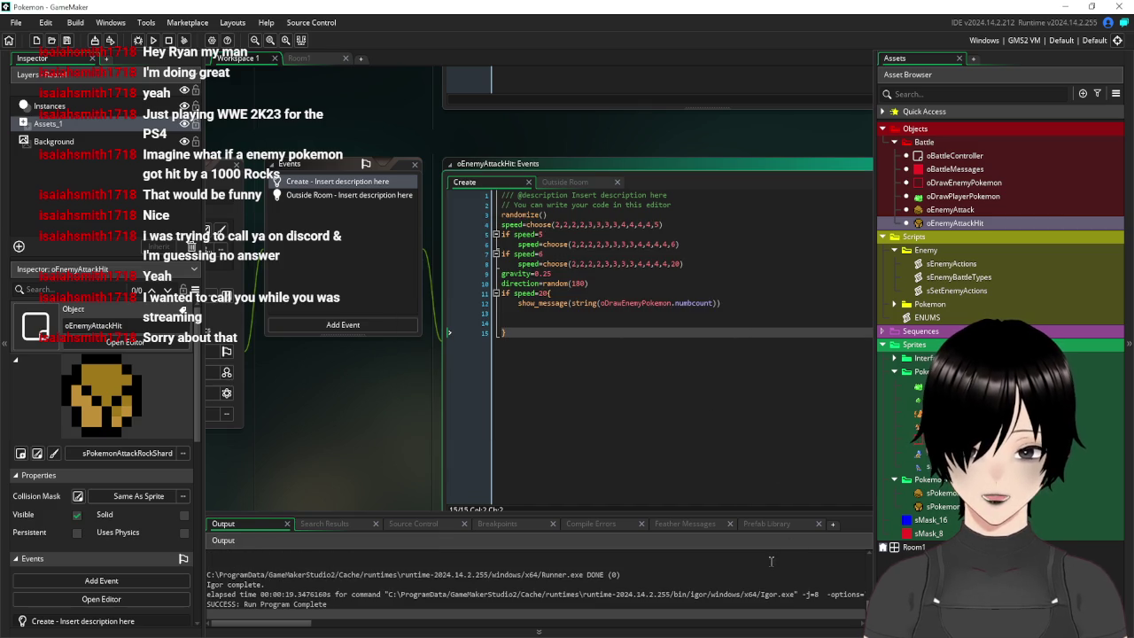
Run the rock smash test again, read the 169 count message, and close the game
{"action": "left_click", "coordinate": [153, 40]}
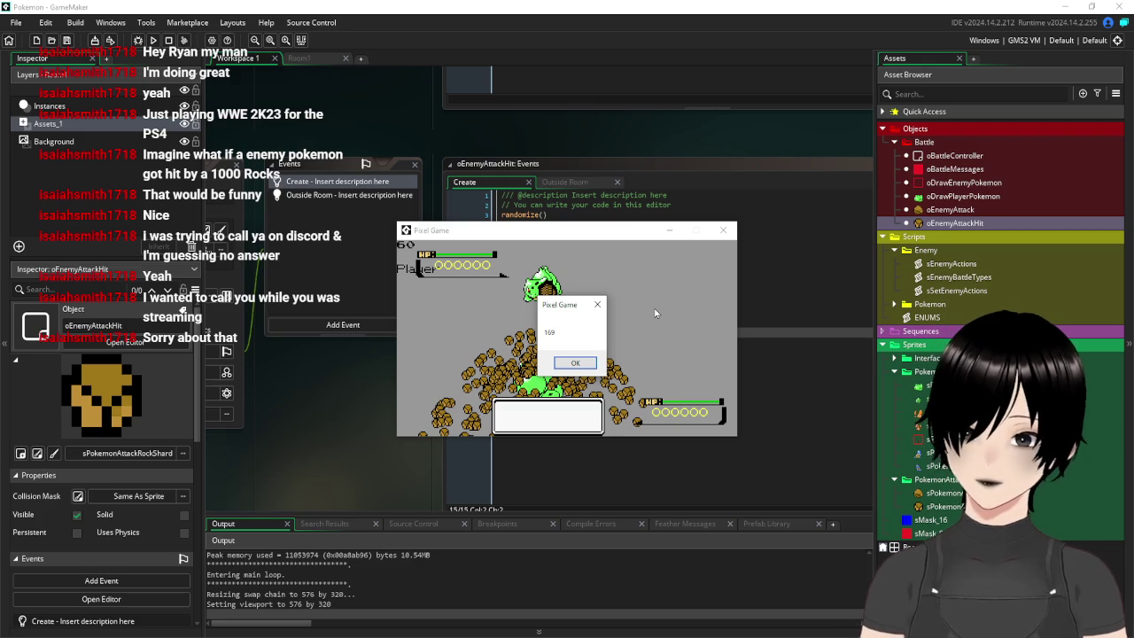
{"action": "left_click", "coordinate": [572, 363]}
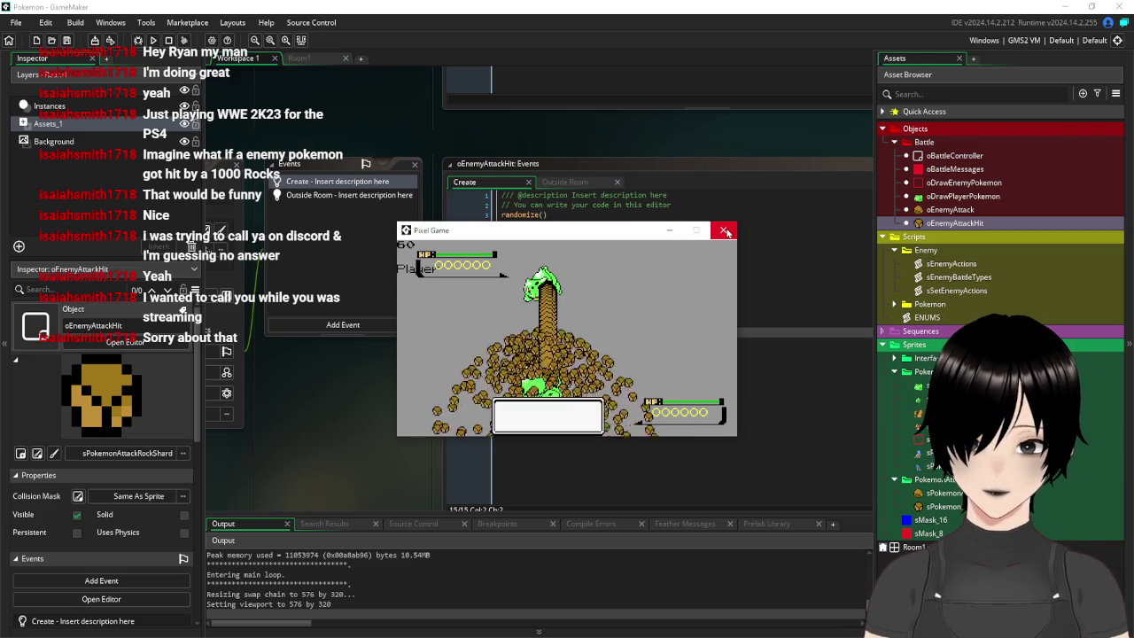
{"action": "left_click", "coordinate": [723, 230]}
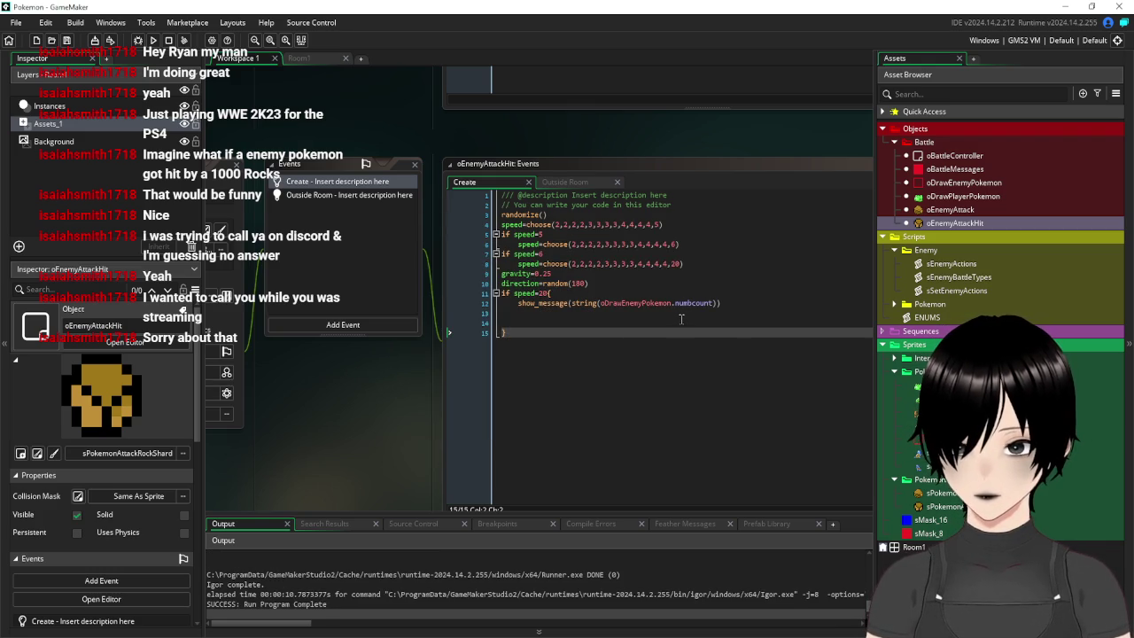
Copy oDrawEnemyPokemon.numbcount onto line 13 of the Create code as a reset, and save
{"action": "mouse_move", "coordinate": [713, 302]}
{"action": "left_click_drag", "start_coordinate": [714, 303], "coordinate": [605, 309]}
{"action": "key", "text": "ctrl+c"}
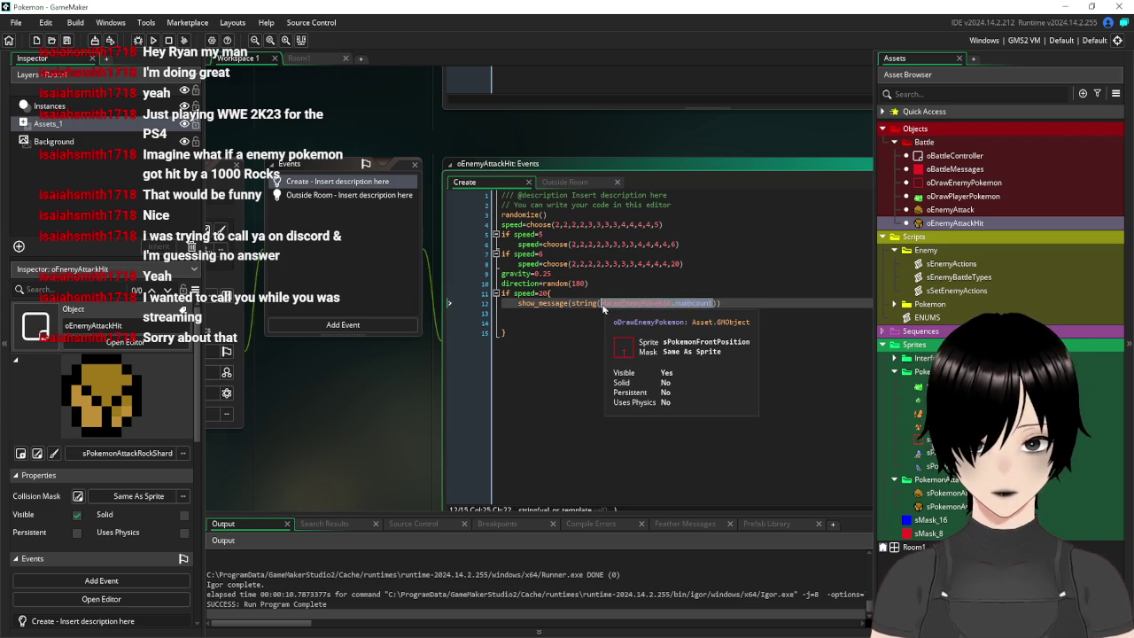
{"action": "left_click", "coordinate": [569, 313]}
{"action": "key", "text": "ctrl+v"}
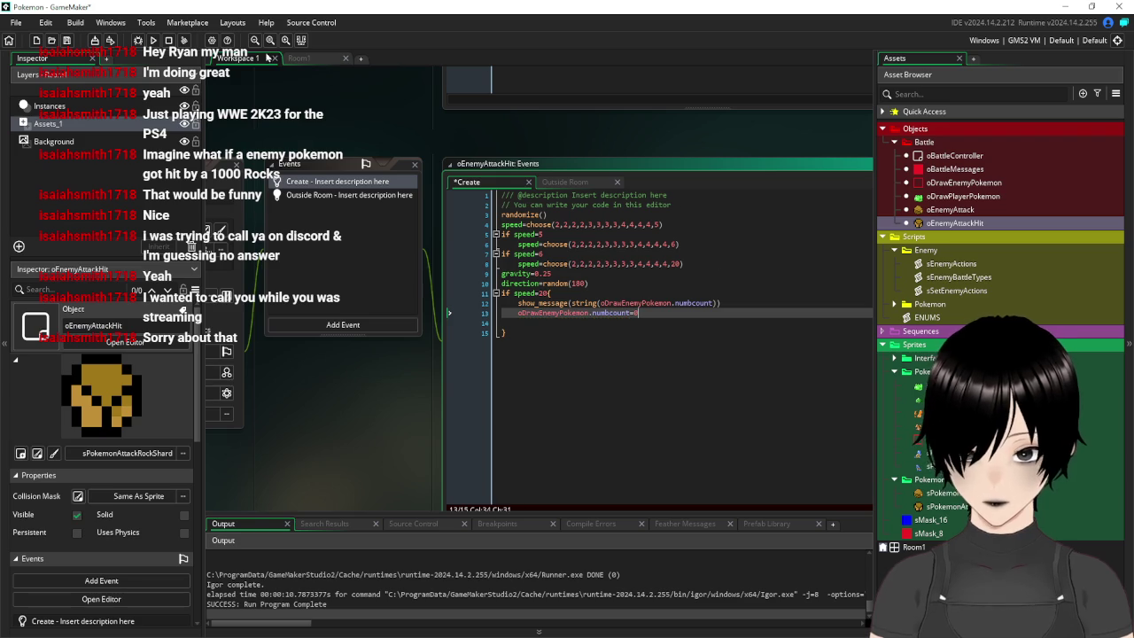
{"action": "left_click", "coordinate": [66, 40]}
Test the battle, reading counts 137, 310 and 237, then select the speed=20 debug block
{"action": "left_click", "coordinate": [154, 40]}
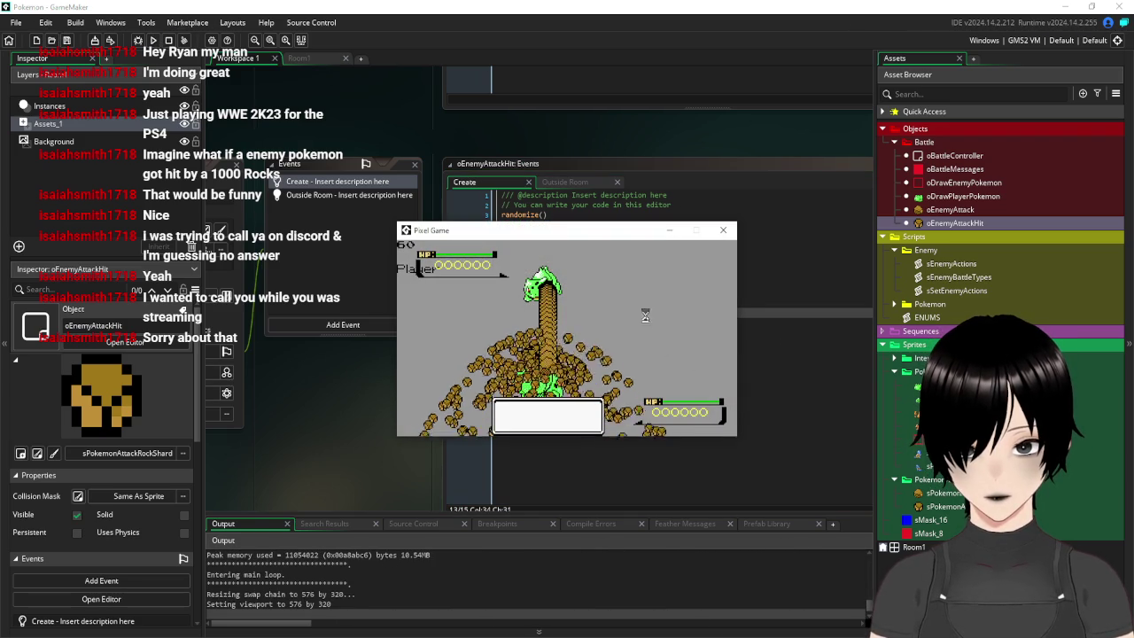
{"action": "left_click", "coordinate": [575, 364]}
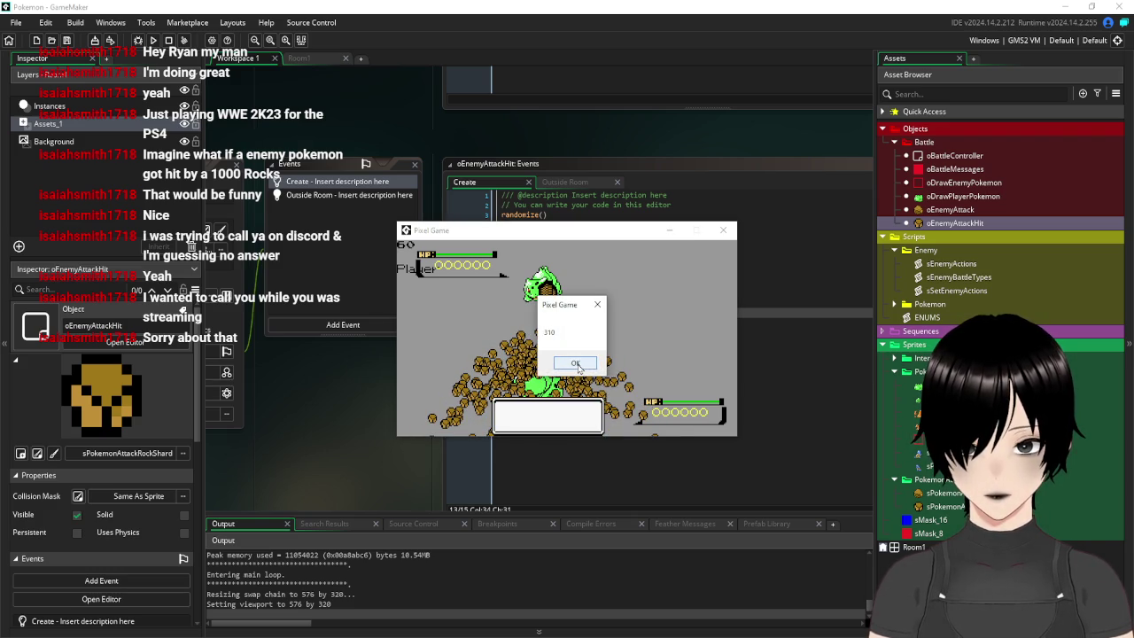
{"action": "left_click", "coordinate": [576, 364]}
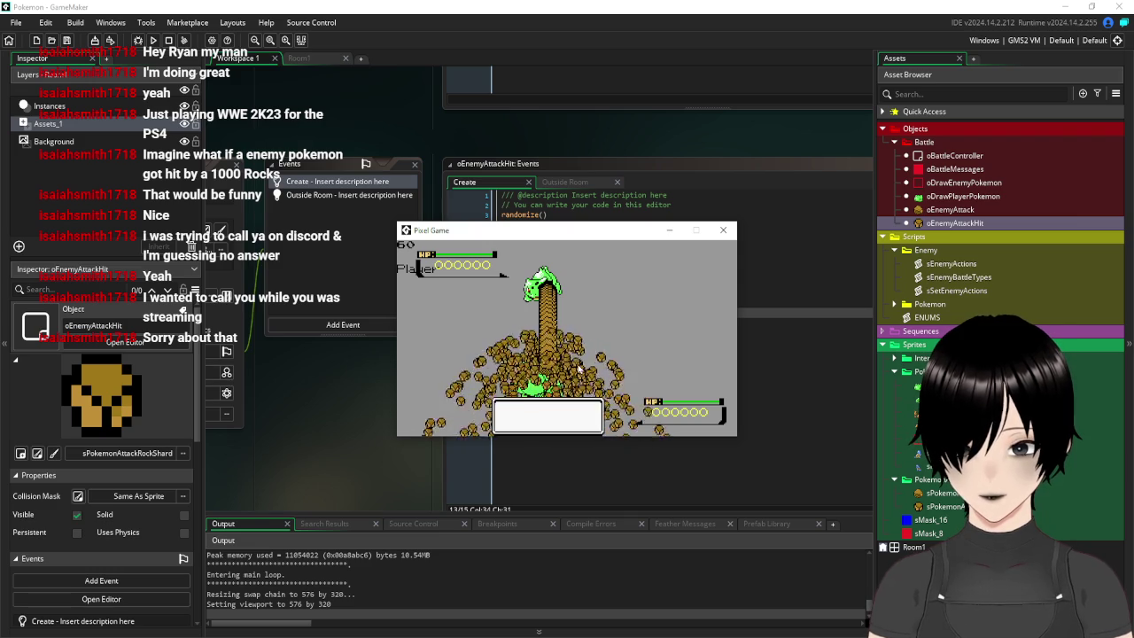
{"action": "left_click", "coordinate": [576, 364]}
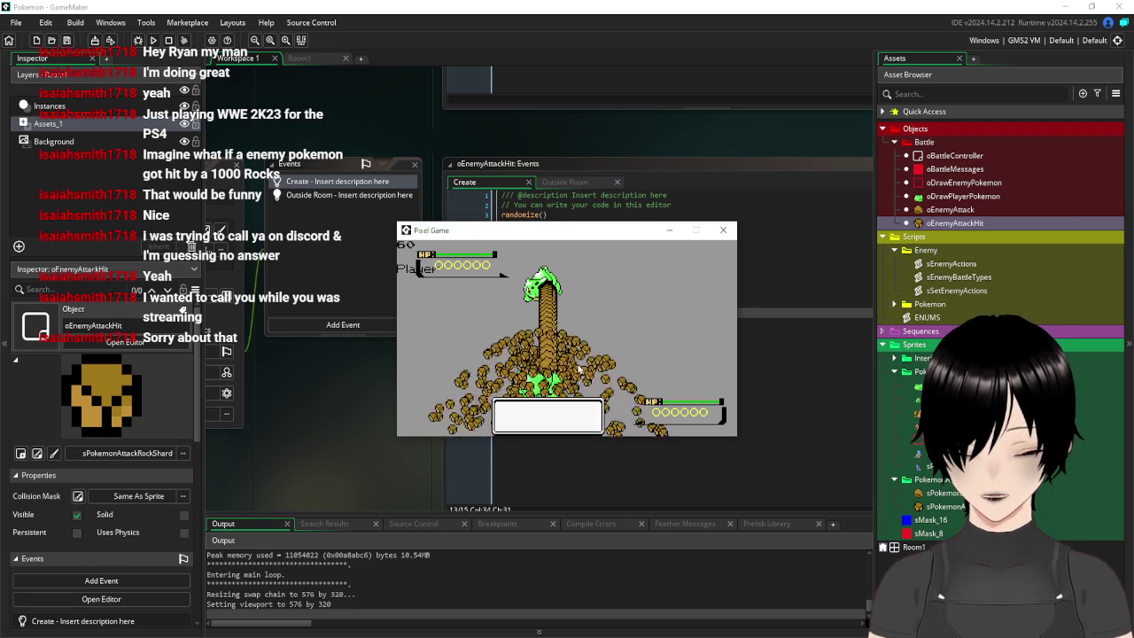
{"action": "left_click", "coordinate": [732, 229]}
{"action": "left_click", "coordinate": [702, 399]}
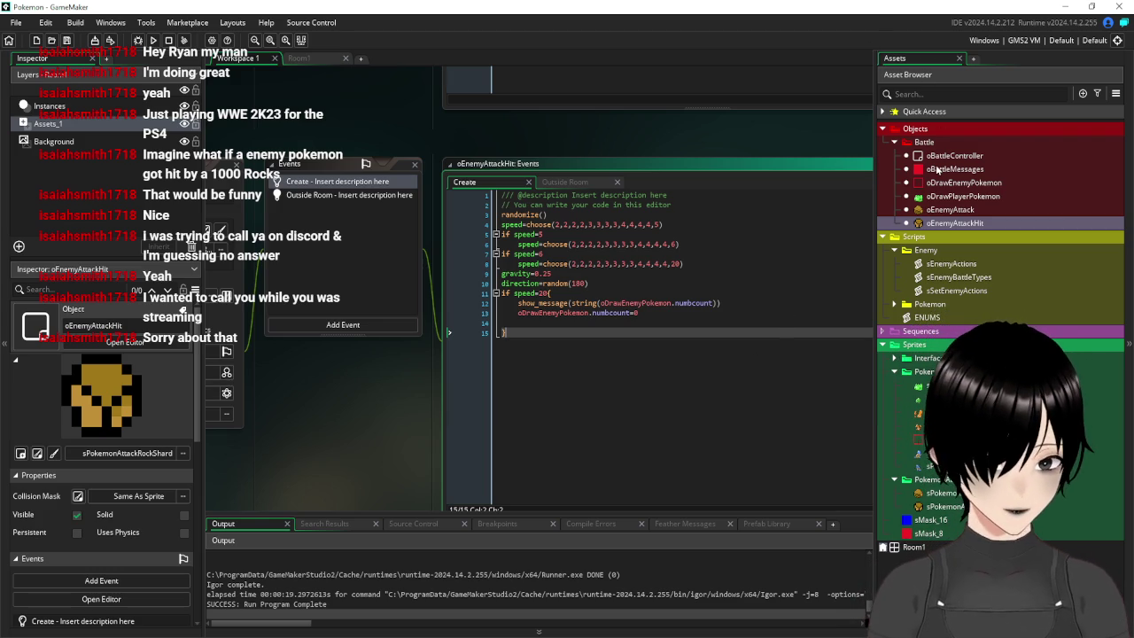
{"action": "left_click_drag", "start_coordinate": [523, 334], "coordinate": [501, 294]}
Delete the speed=20 debug block and its empty lines from the Create code, and save
{"action": "key", "text": "Delete"}
{"action": "key", "text": "BackSpace"}
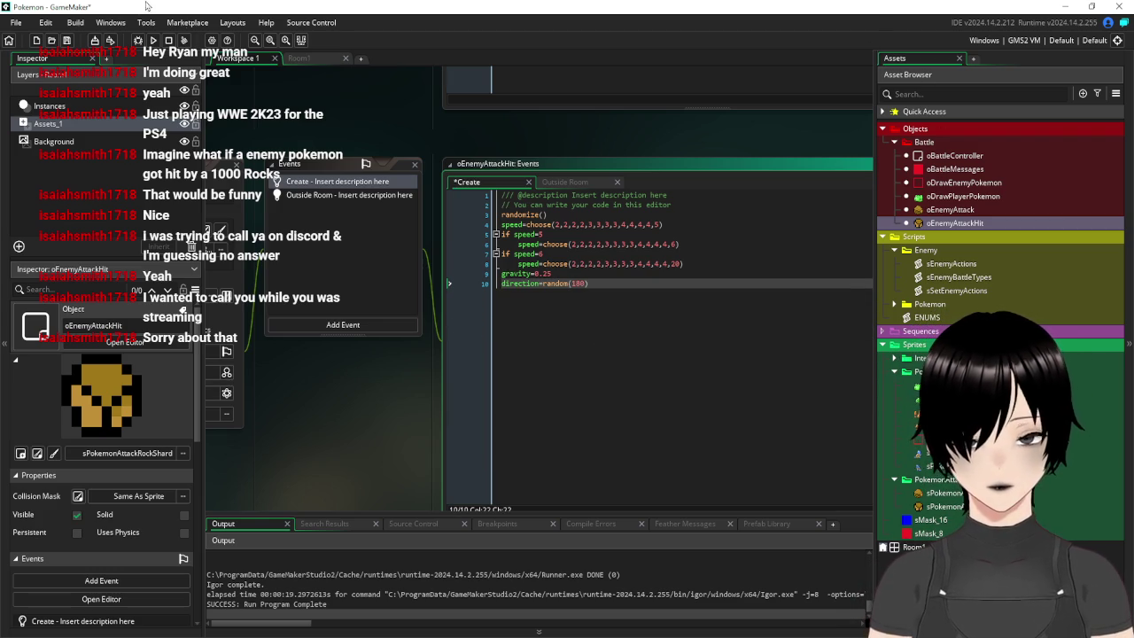
{"action": "left_click", "coordinate": [69, 40]}
Open the oDrawEnemyPokemon object from the Asset Browser
{"action": "scroll", "coordinate": [483, 262], "scroll_direction": "up", "scroll_amount": 5}
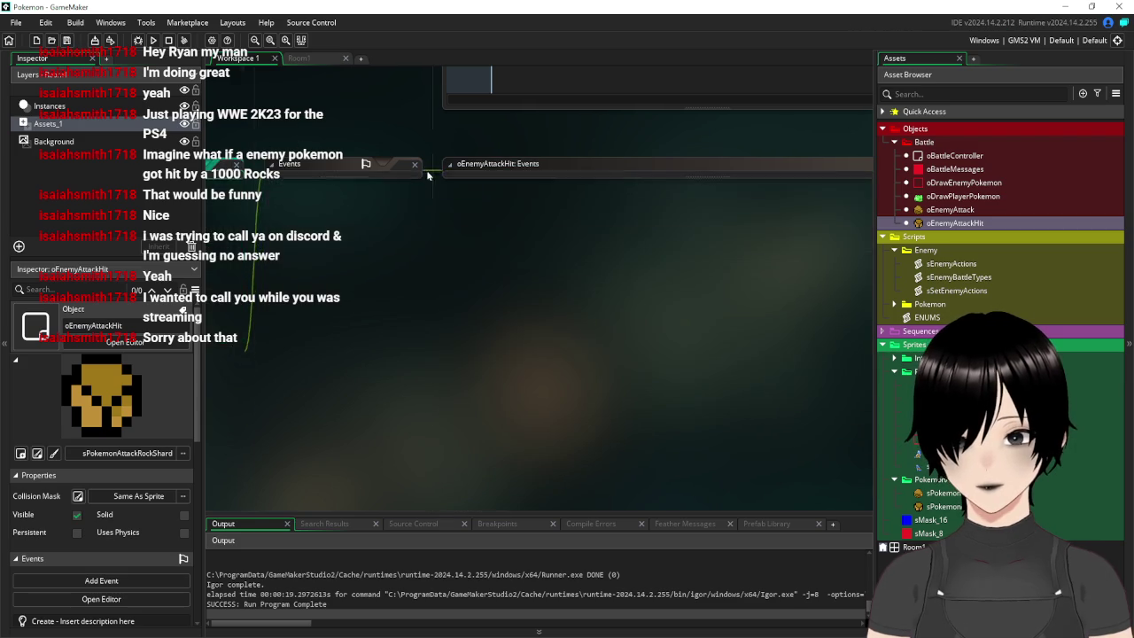
{"action": "scroll", "coordinate": [425, 344], "scroll_direction": "left", "scroll_amount": 2}
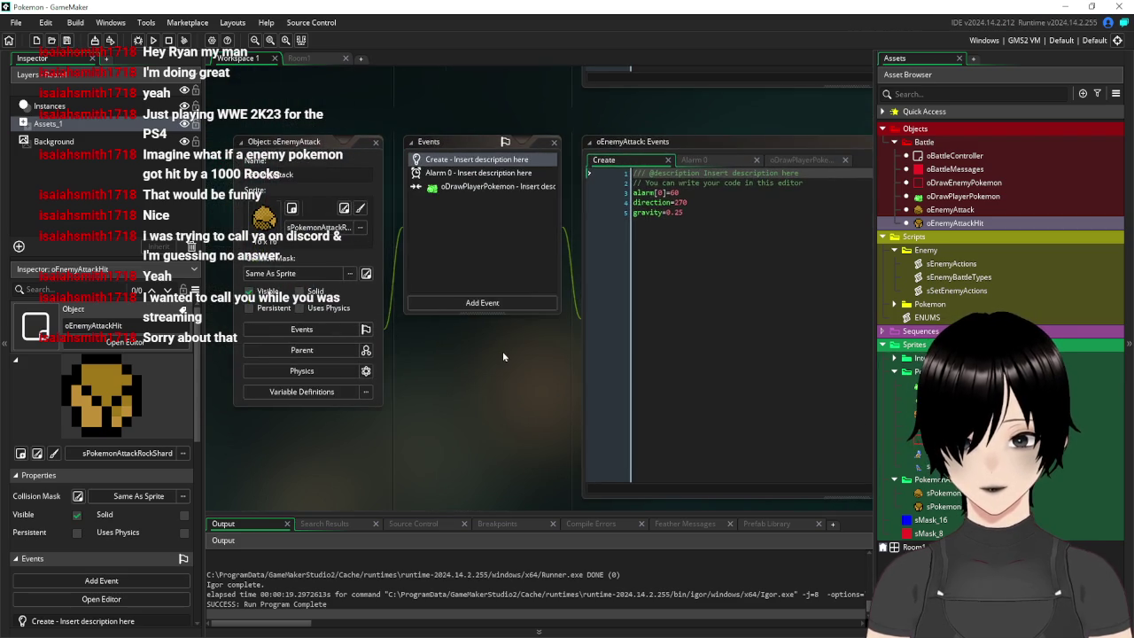
{"action": "scroll", "coordinate": [522, 284], "scroll_direction": "up", "scroll_amount": 5}
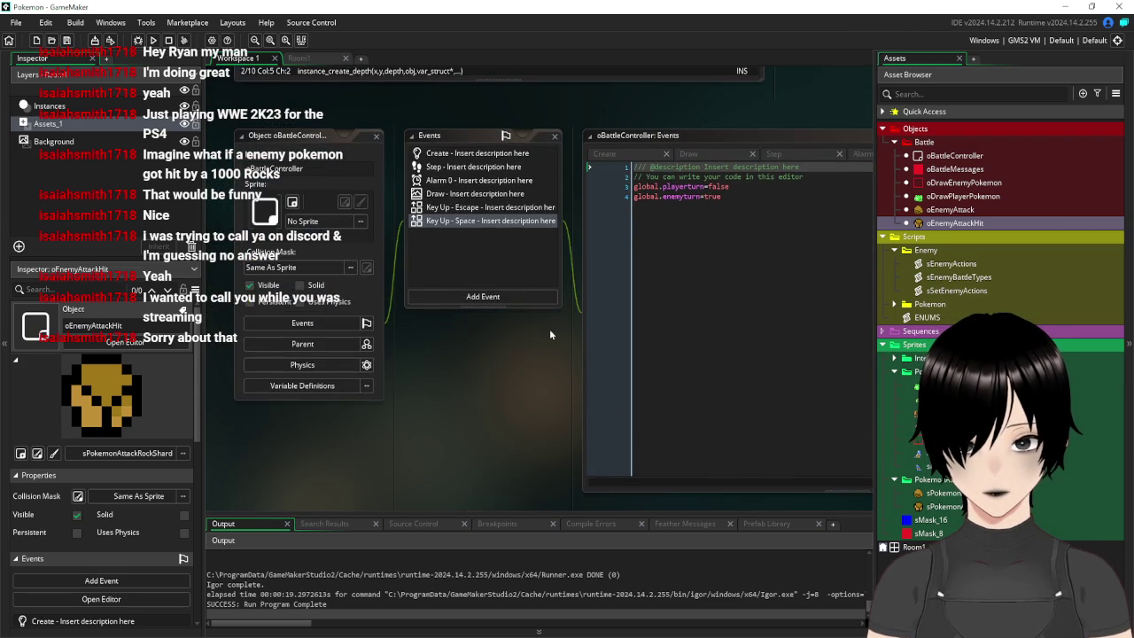
{"action": "scroll", "coordinate": [549, 328], "scroll_direction": "up", "scroll_amount": 5}
{"action": "scroll", "coordinate": [717, 246], "scroll_direction": "up", "scroll_amount": 10}
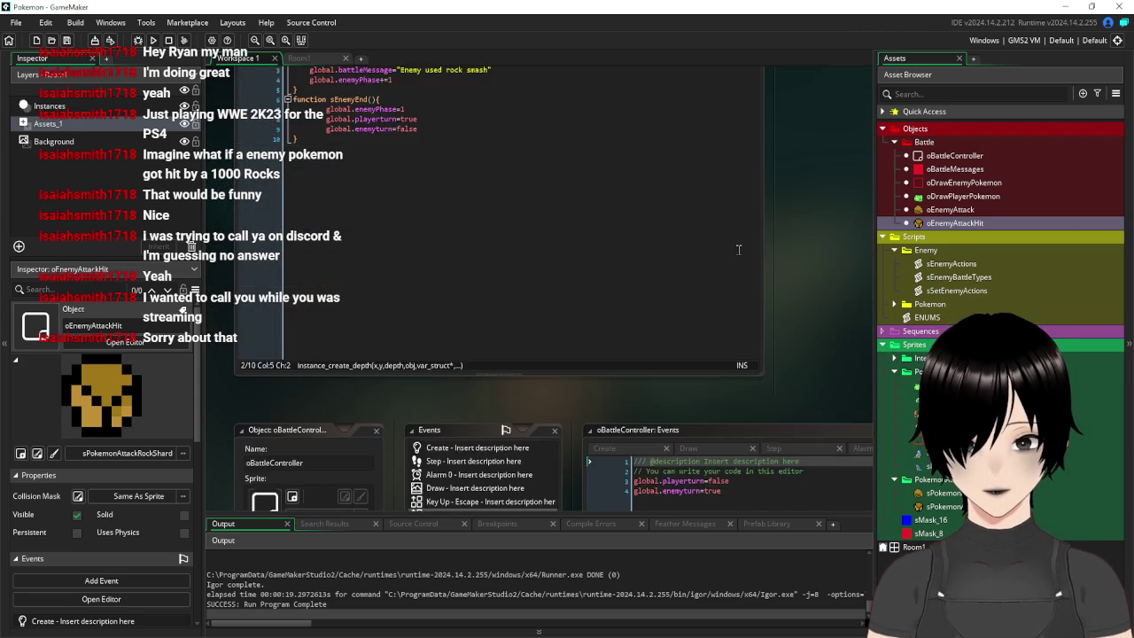
{"action": "scroll", "coordinate": [565, 323], "scroll_direction": "up", "scroll_amount": 5}
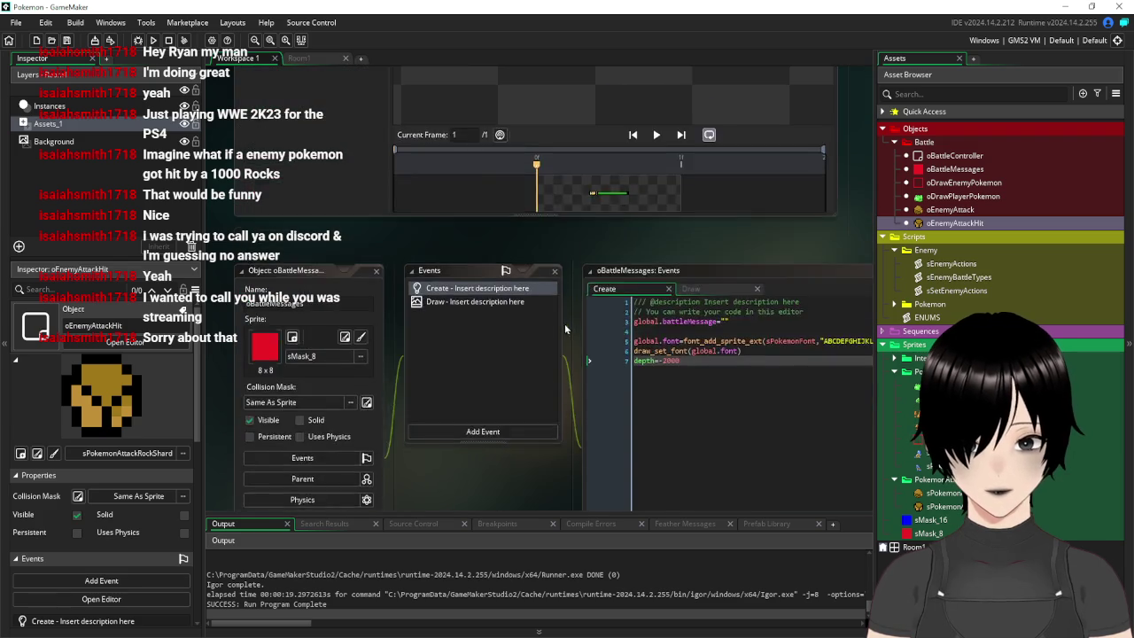
{"action": "double_click", "coordinate": [958, 182]}
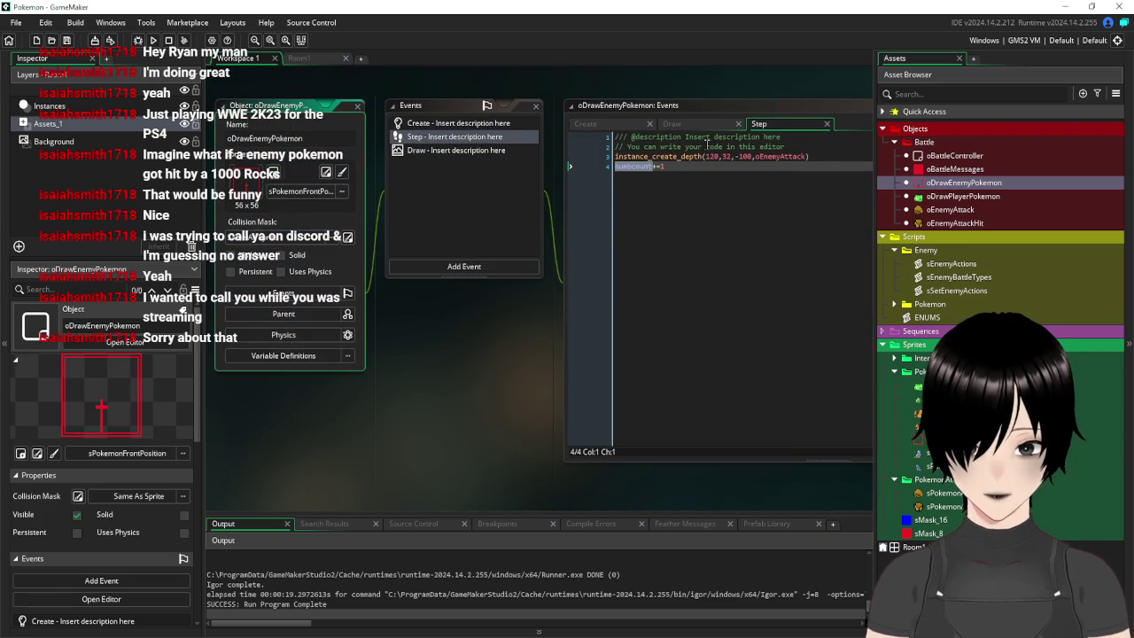
Remove the attack-spawn and numbcount lines from Step and numbcount=0 from Create, then save
{"action": "left_click_drag", "start_coordinate": [682, 167], "coordinate": [591, 160]}
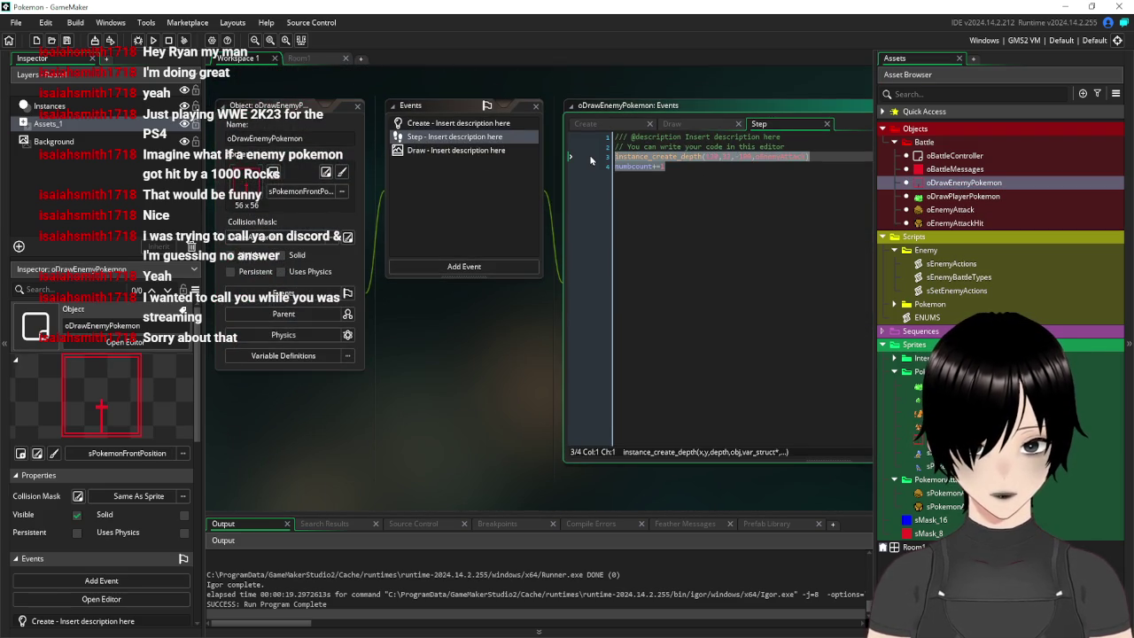
{"action": "key", "text": "BackSpace"}
{"action": "key", "text": "BackSpace"}
{"action": "left_click", "coordinate": [469, 125]}
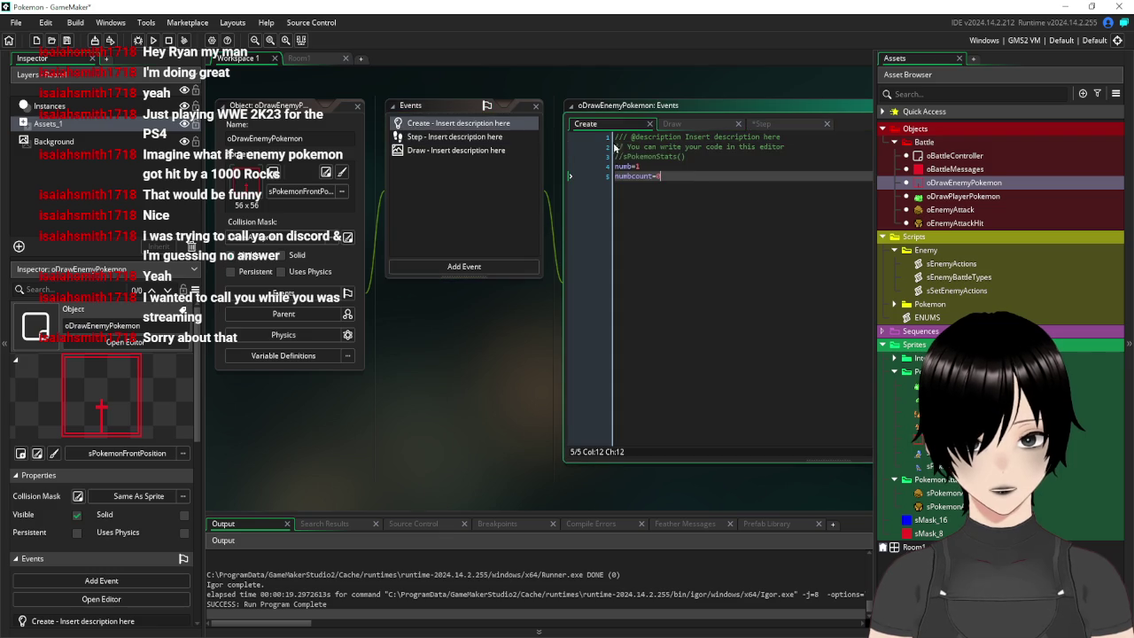
{"action": "left_click_drag", "start_coordinate": [690, 175], "coordinate": [615, 176]}
{"action": "key", "text": "BackSpace"}
{"action": "key", "text": "BackSpace"}
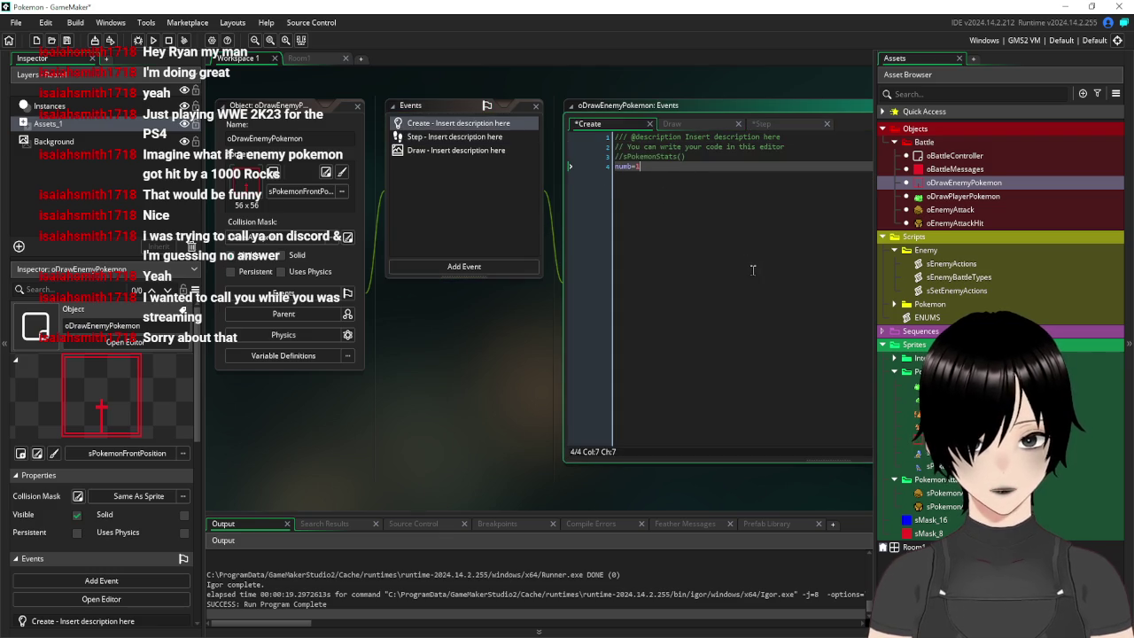
{"action": "key", "text": "ctrl+s"}
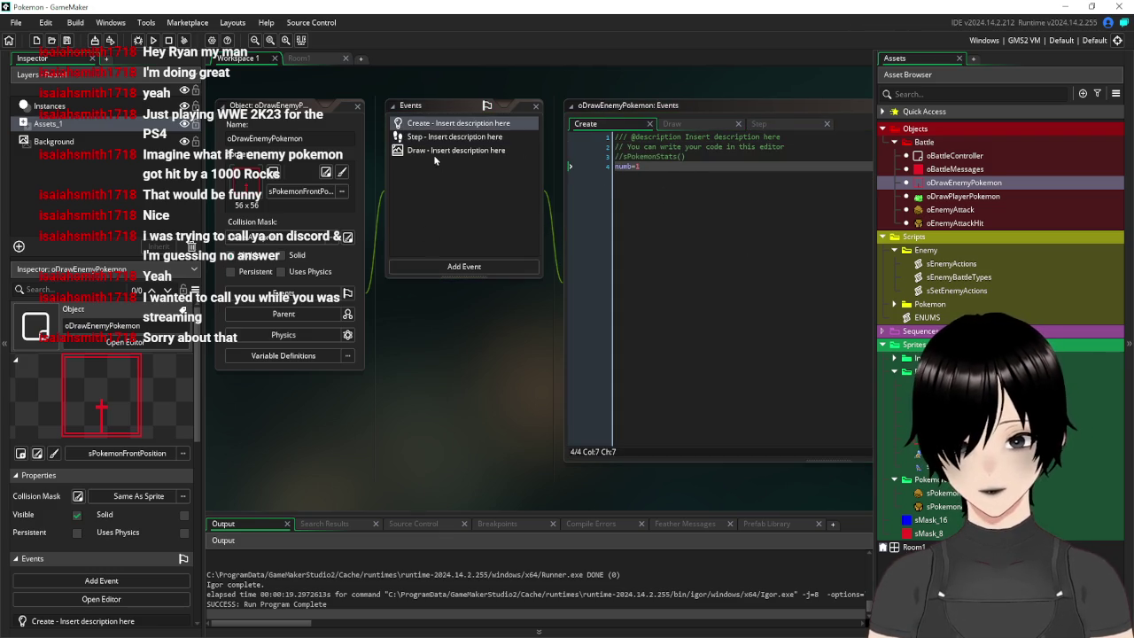
Open the Draw event, then test-run the battle and close the game
{"action": "left_click", "coordinate": [433, 151]}
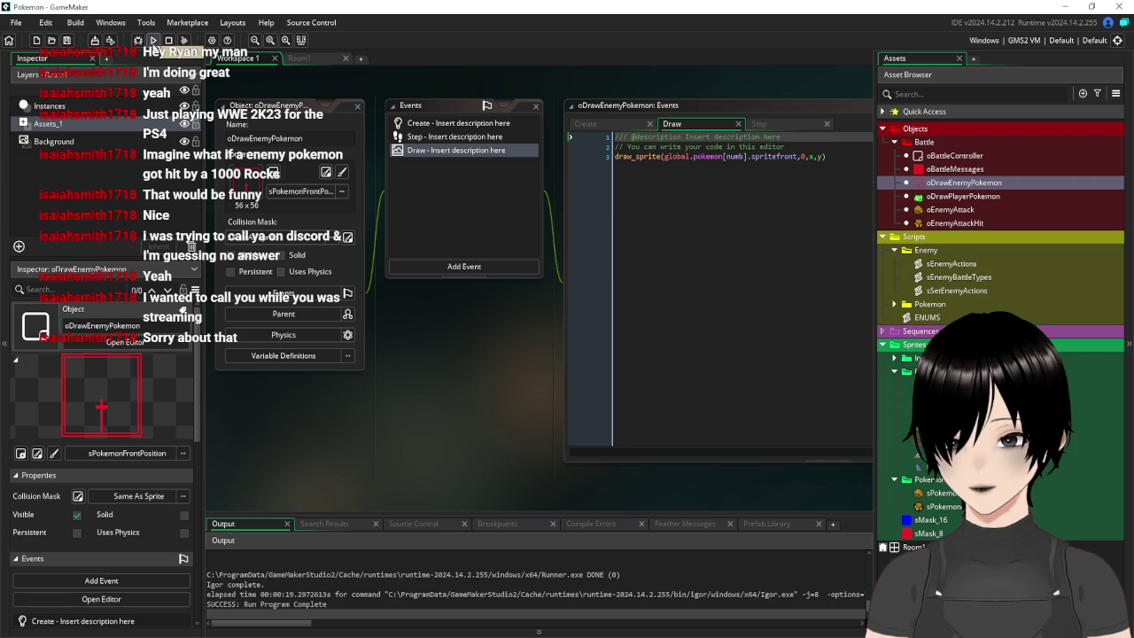
{"action": "left_click", "coordinate": [154, 40]}
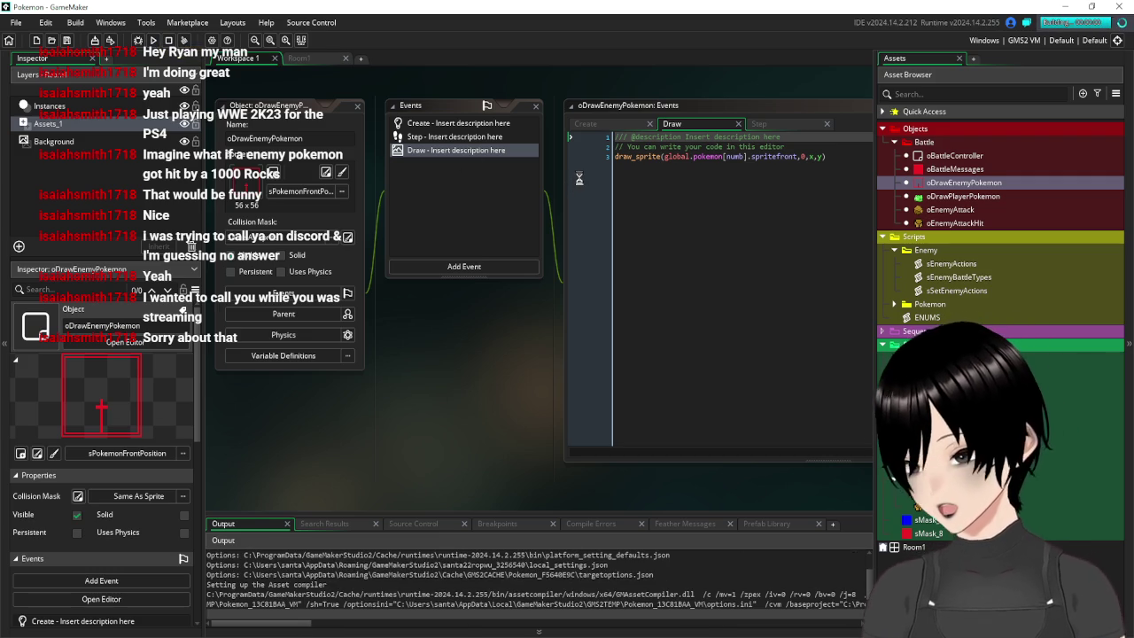
{"action": "mouse_move", "coordinate": [629, 155]}
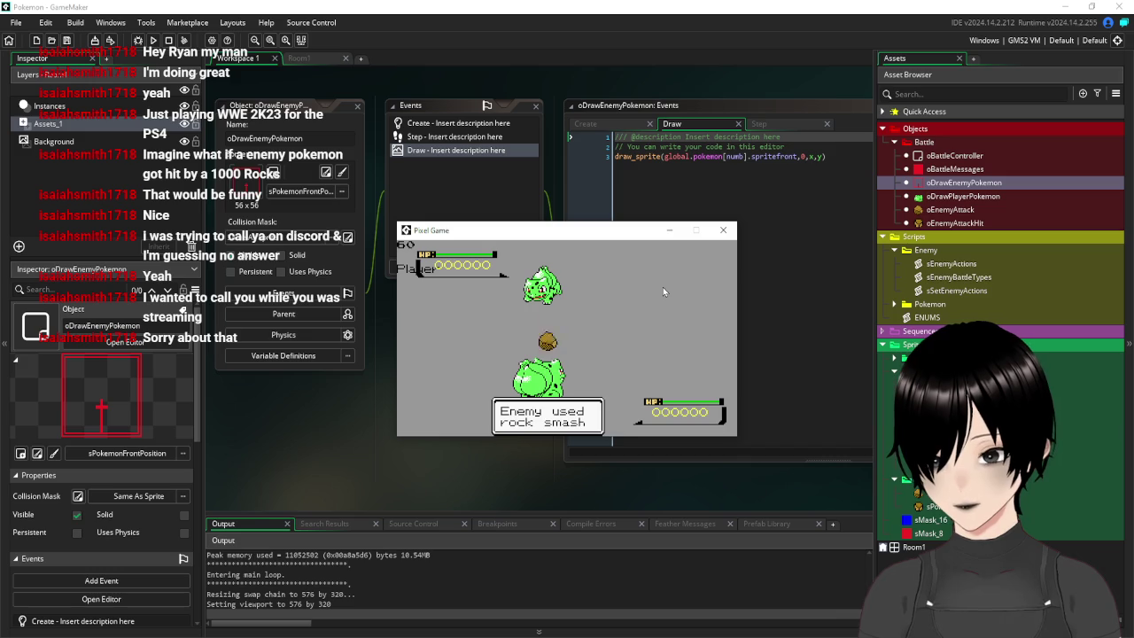
{"action": "left_click", "coordinate": [724, 232]}
Check the draw_sprite parameters in the Draw event, then close the enemy object's editors
{"action": "left_click", "coordinate": [849, 180]}
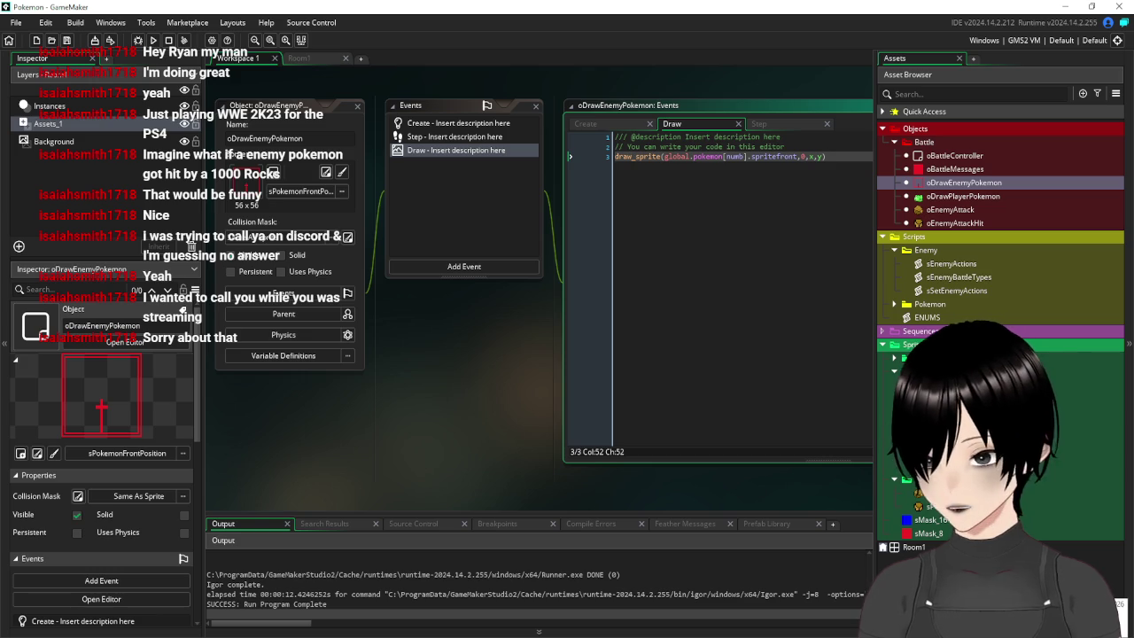
{"action": "left_click", "coordinate": [679, 207]}
{"action": "left_click", "coordinate": [857, 178]}
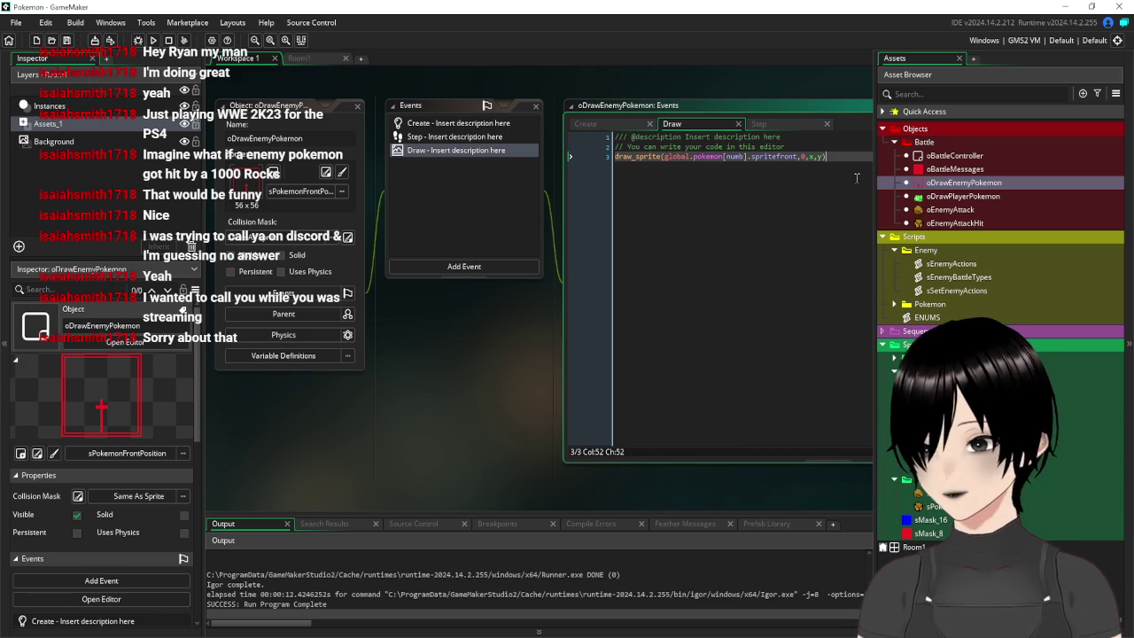
{"action": "left_click", "coordinate": [358, 107]}
{"action": "left_click", "coordinate": [301, 60]}
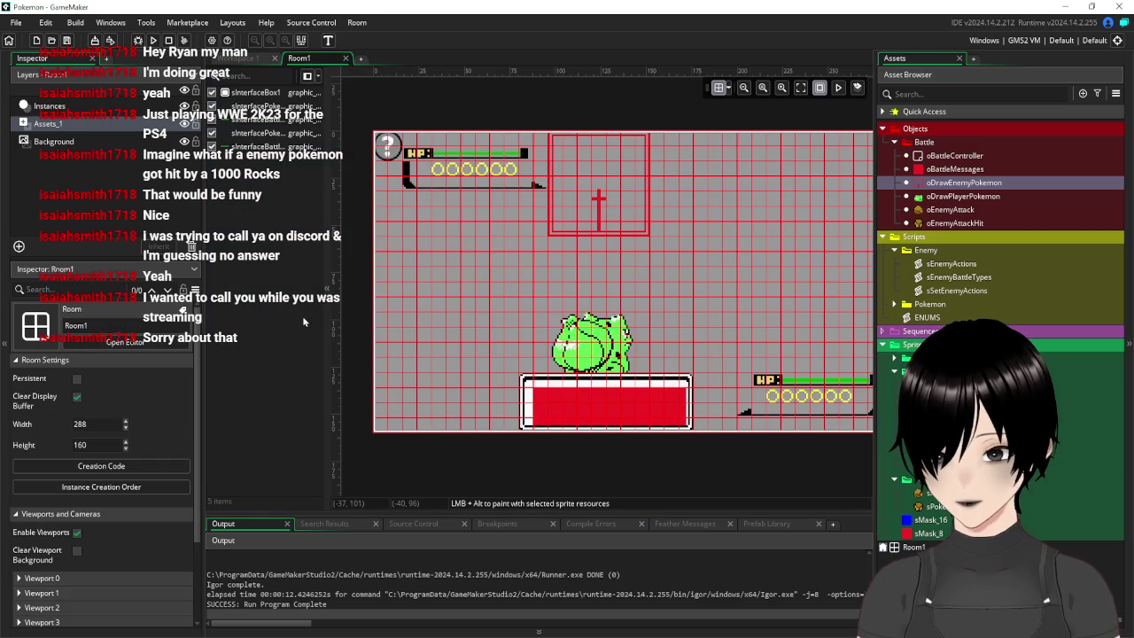
Centre the Room1 view and lower the grid Alpha to about 40
{"action": "scroll", "coordinate": [736, 264], "scroll_direction": "down", "scroll_amount": 2}
{"action": "left_click_drag", "start_coordinate": [736, 264], "coordinate": [684, 298]}
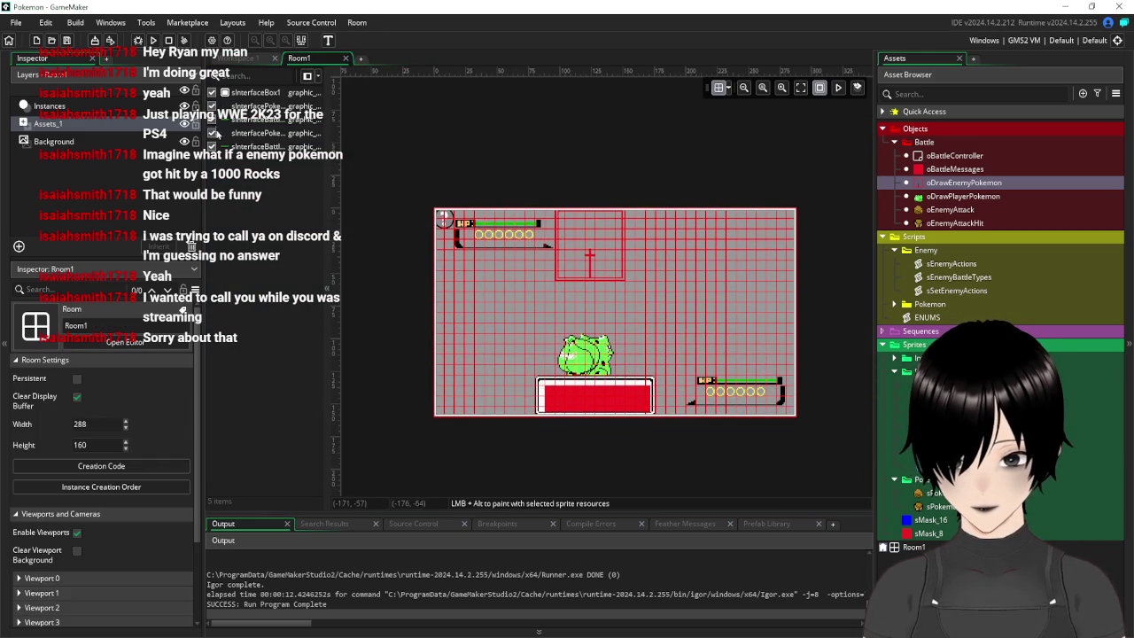
{"action": "left_click", "coordinate": [728, 88]}
{"action": "left_click_drag", "start_coordinate": [929, 127], "coordinate": [866, 123]}
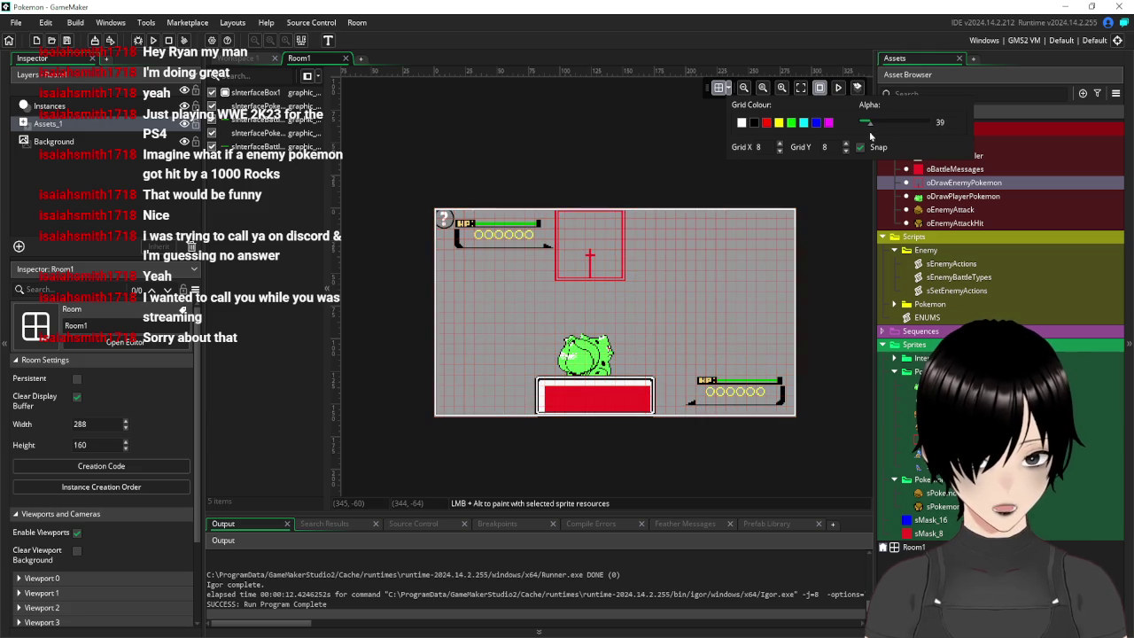
{"action": "left_click", "coordinate": [574, 489]}
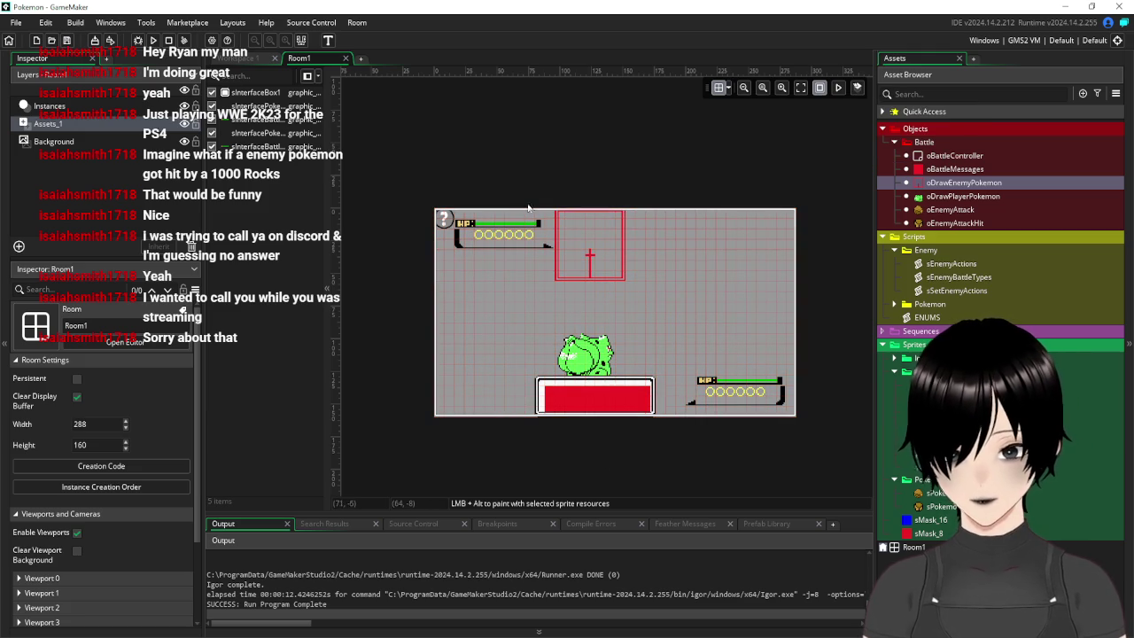
Review the Instances, Background and Assets_1 layers, then run the game
{"action": "scroll", "coordinate": [527, 208], "scroll_direction": "up", "scroll_amount": 1}
{"action": "left_click", "coordinate": [50, 106]}
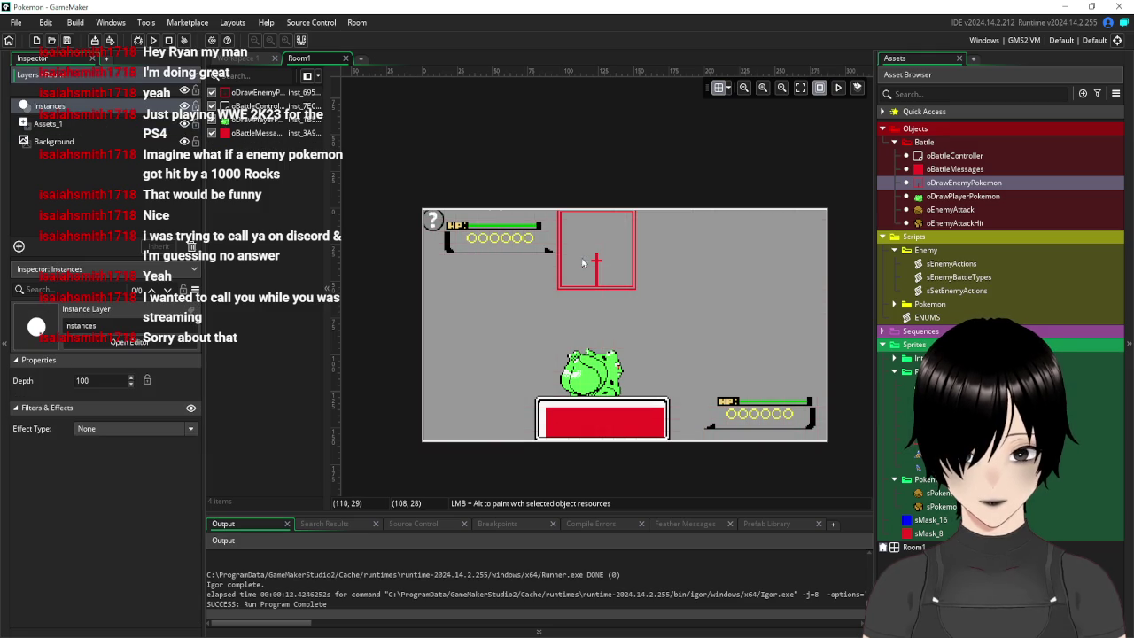
{"action": "scroll", "coordinate": [580, 257], "scroll_direction": "up", "scroll_amount": 1}
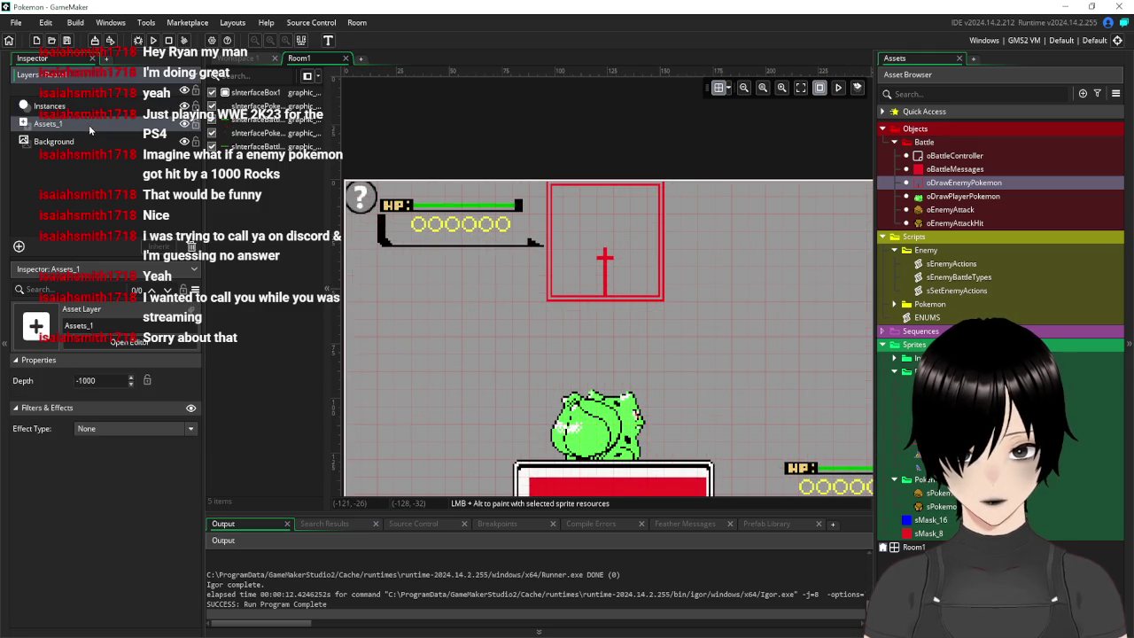
{"action": "left_click", "coordinate": [68, 147]}
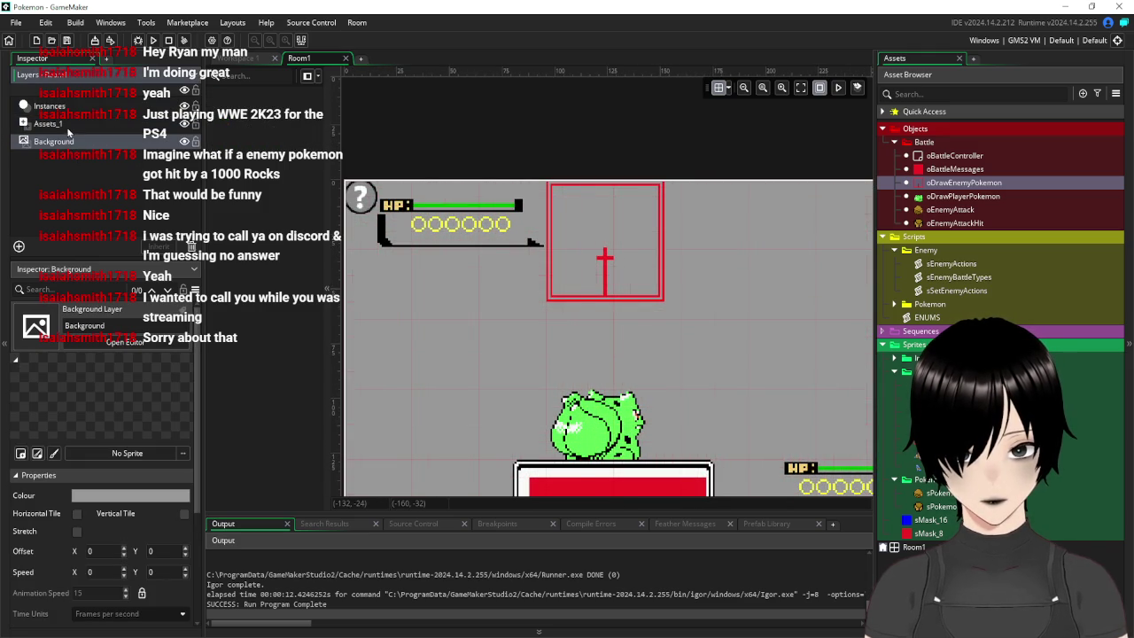
{"action": "left_click", "coordinate": [68, 125]}
{"action": "left_click", "coordinate": [49, 106]}
{"action": "scroll", "coordinate": [639, 359], "scroll_direction": "down", "scroll_amount": 2}
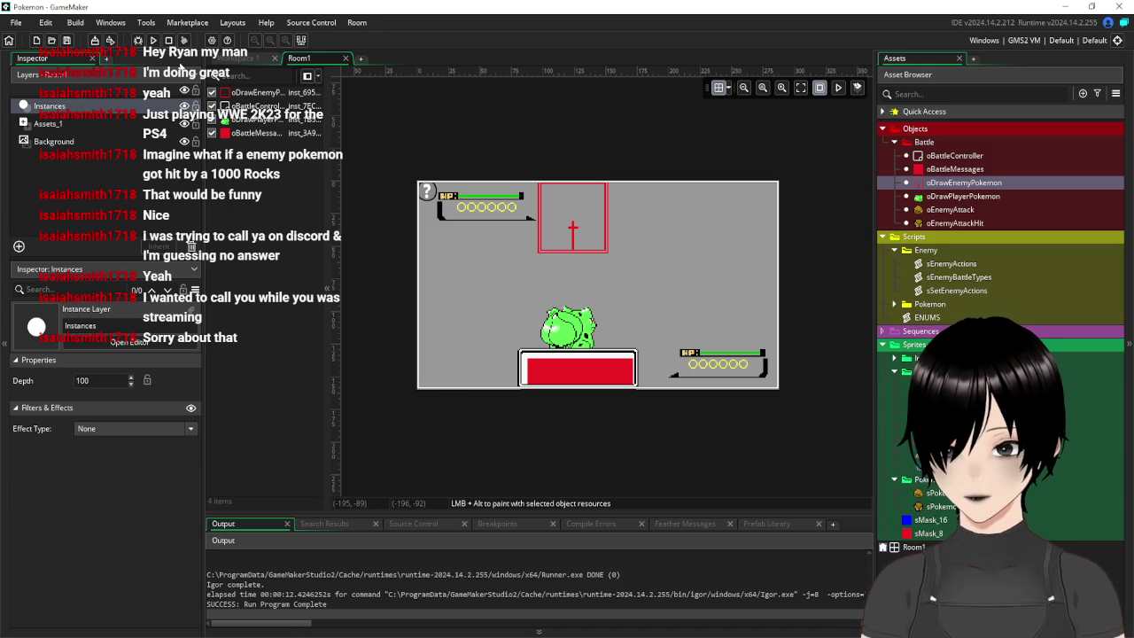
{"action": "left_click", "coordinate": [153, 40]}
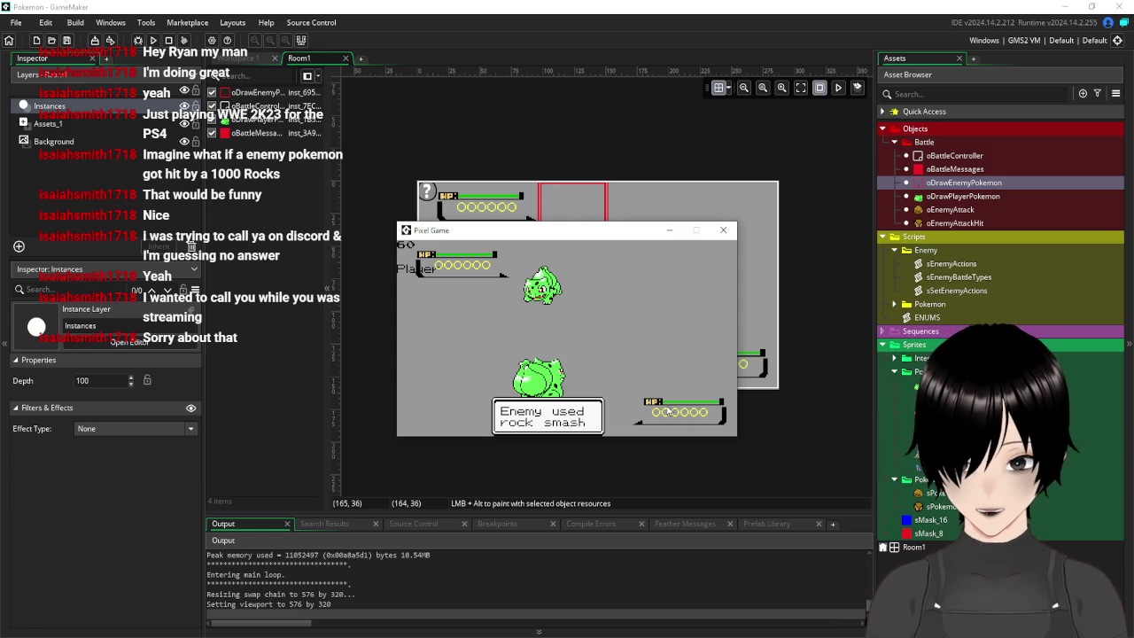
{"action": "left_click", "coordinate": [723, 230]}
{"action": "left_click", "coordinate": [378, 104]}
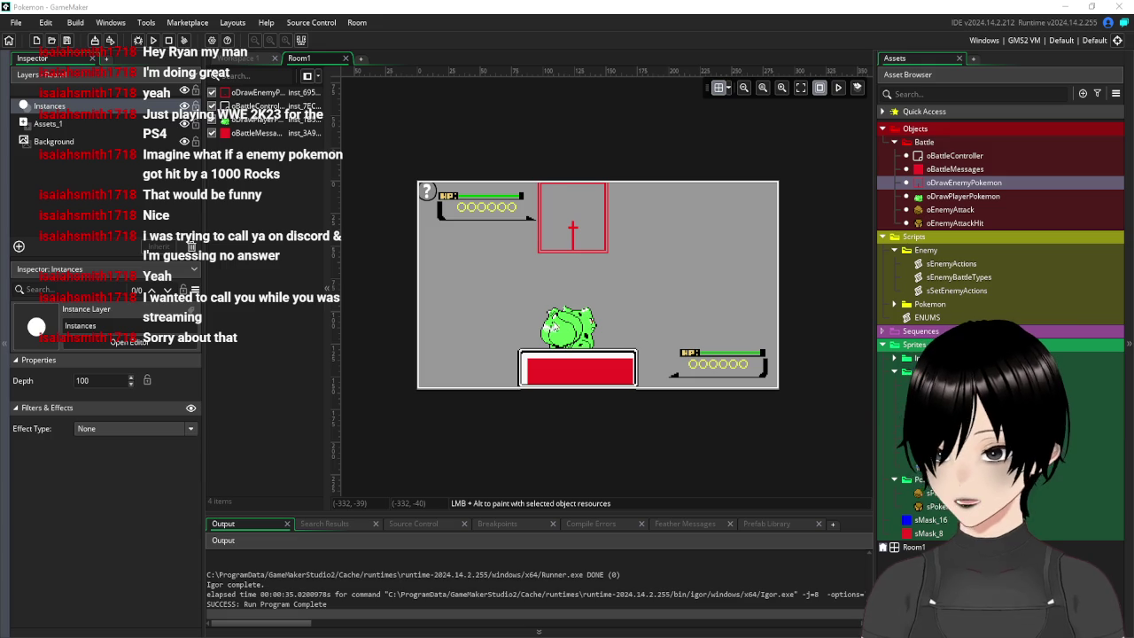
Run the battle with F5, watch the rock smash play, then close the game and Room1
{"action": "key", "text": "F5"}
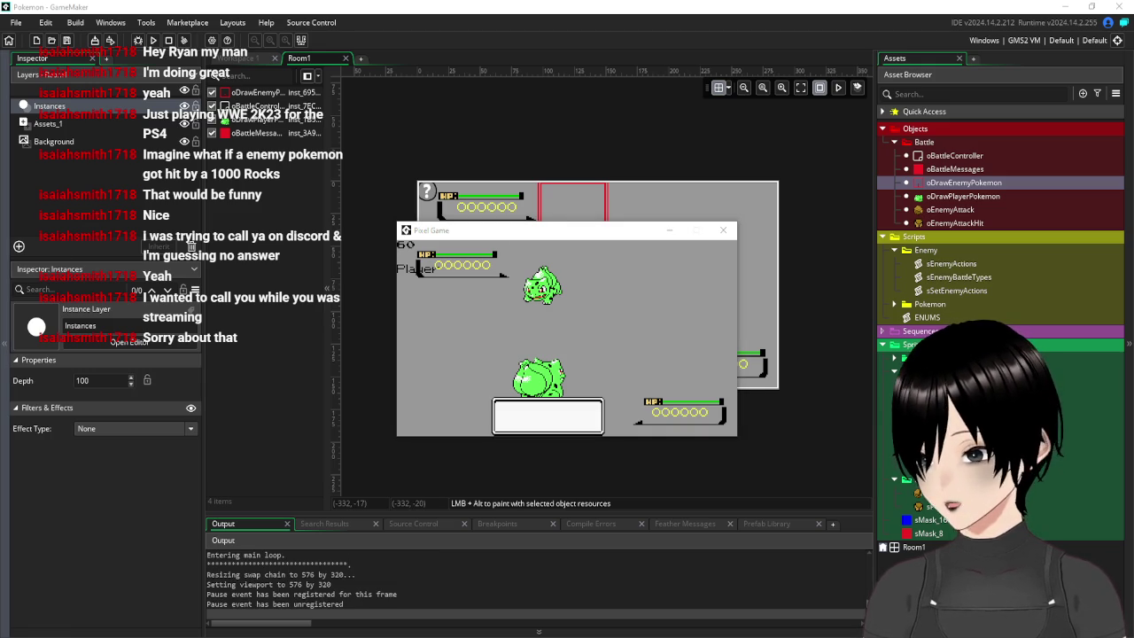
{"action": "left_click", "coordinate": [625, 298]}
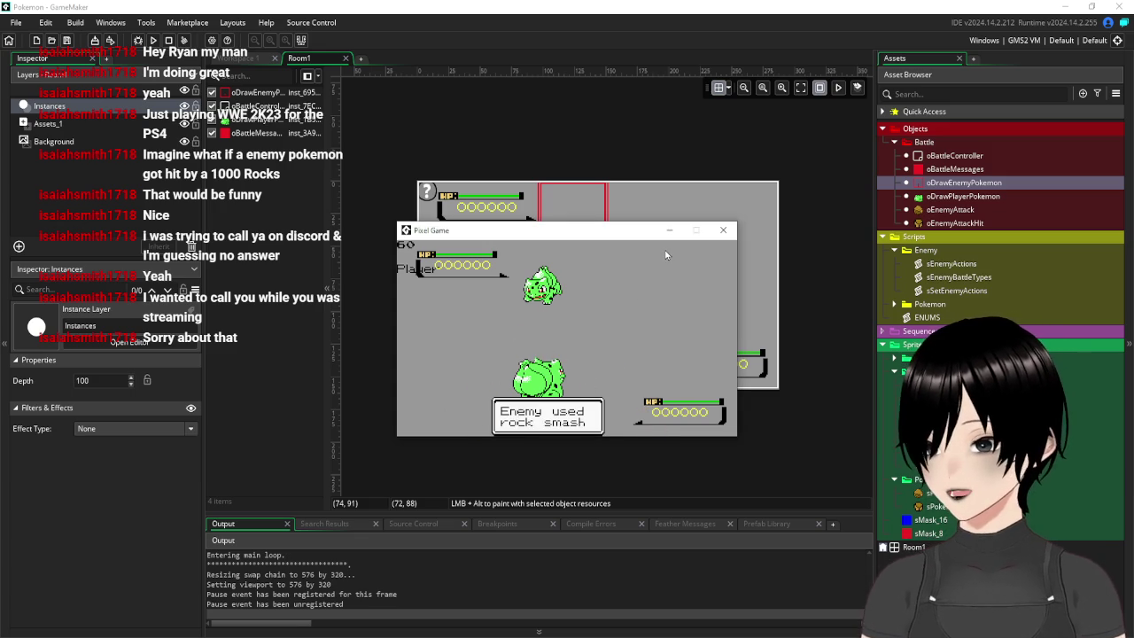
{"action": "left_click", "coordinate": [724, 232]}
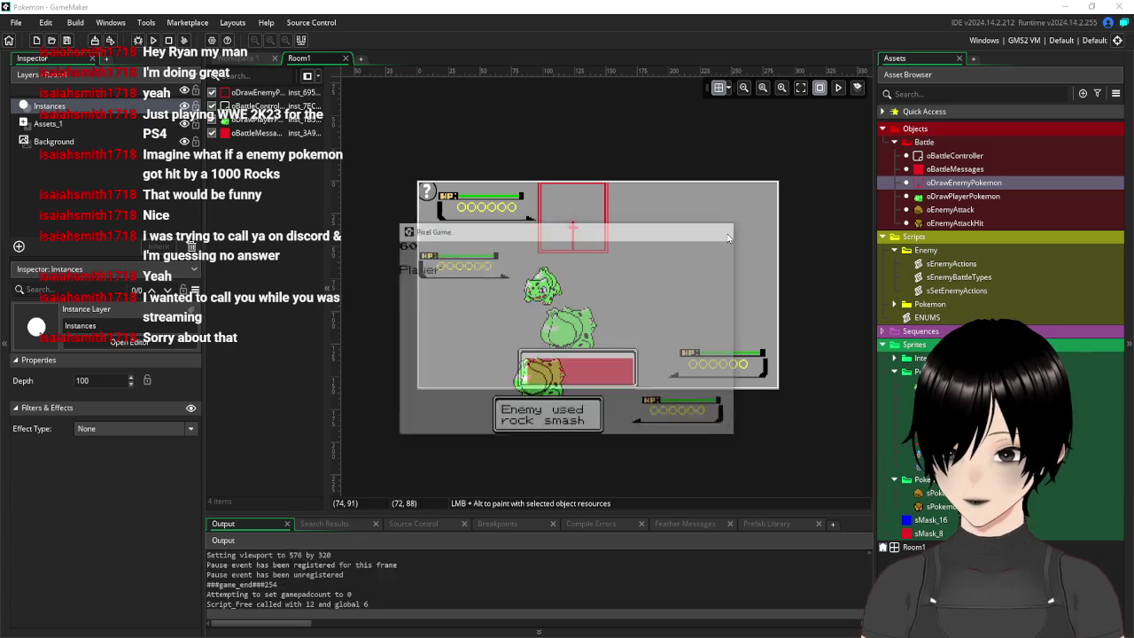
{"action": "left_click", "coordinate": [345, 59]}
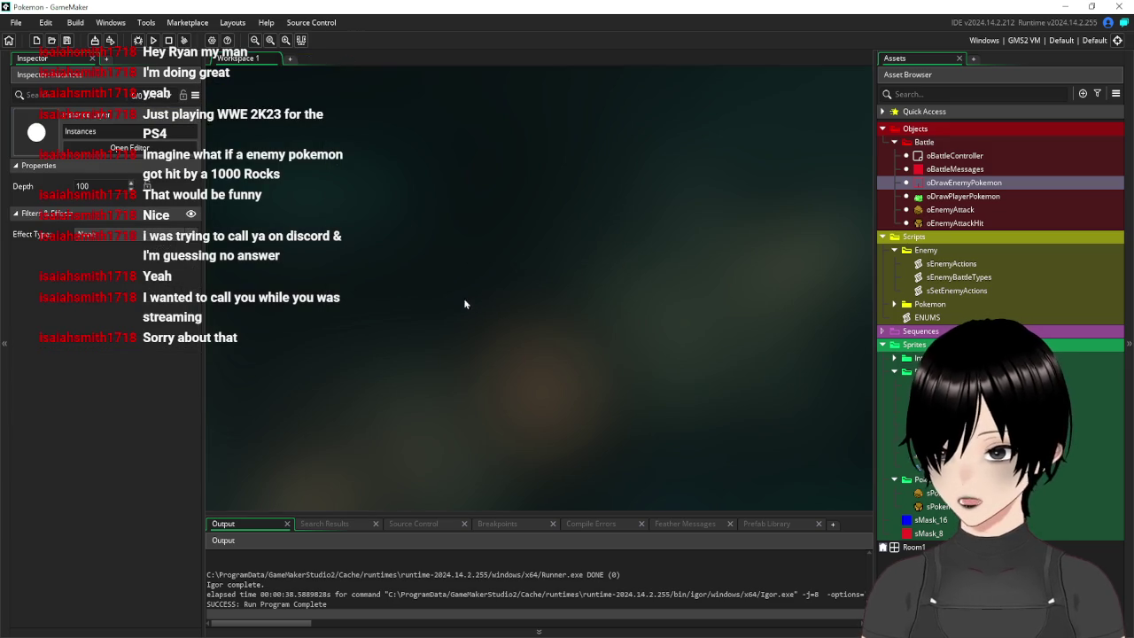